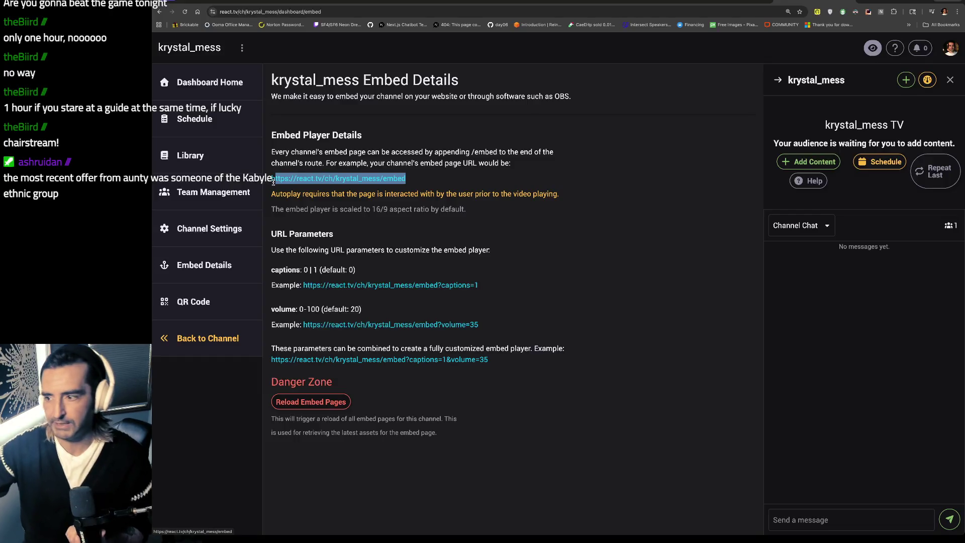
Step: Switch from the react.tv embed page to the Google Docs Langgraph workflow notes
key("alt+Tab")
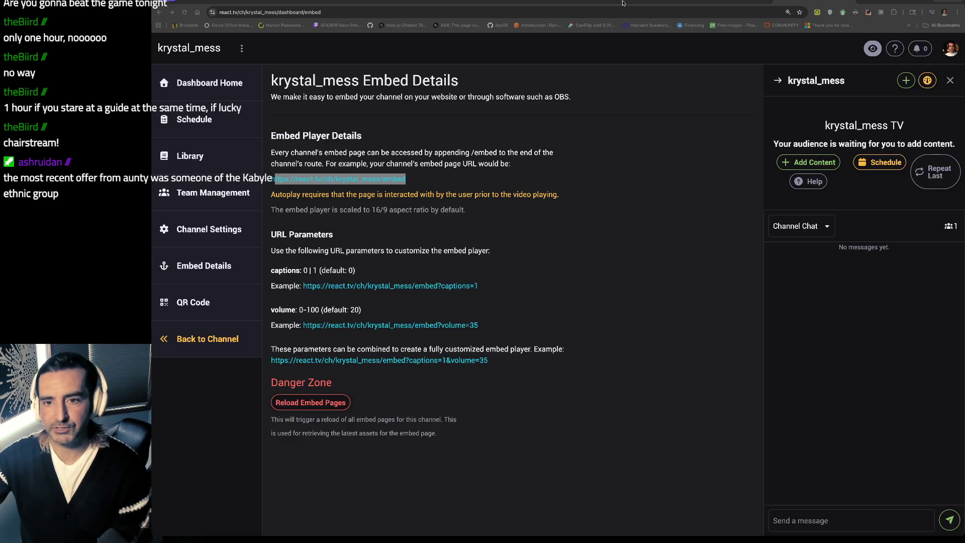
left_click(385, 2)
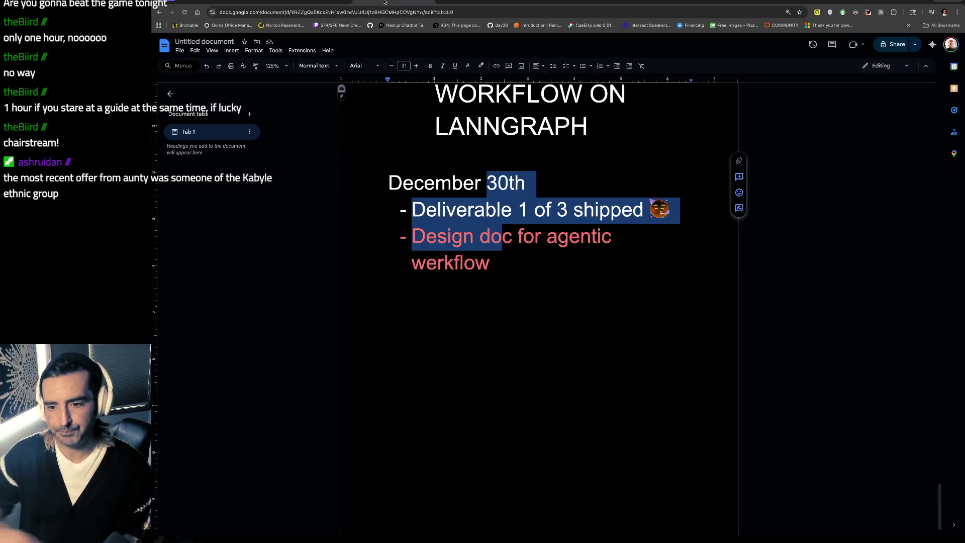
left_click(472, 5)
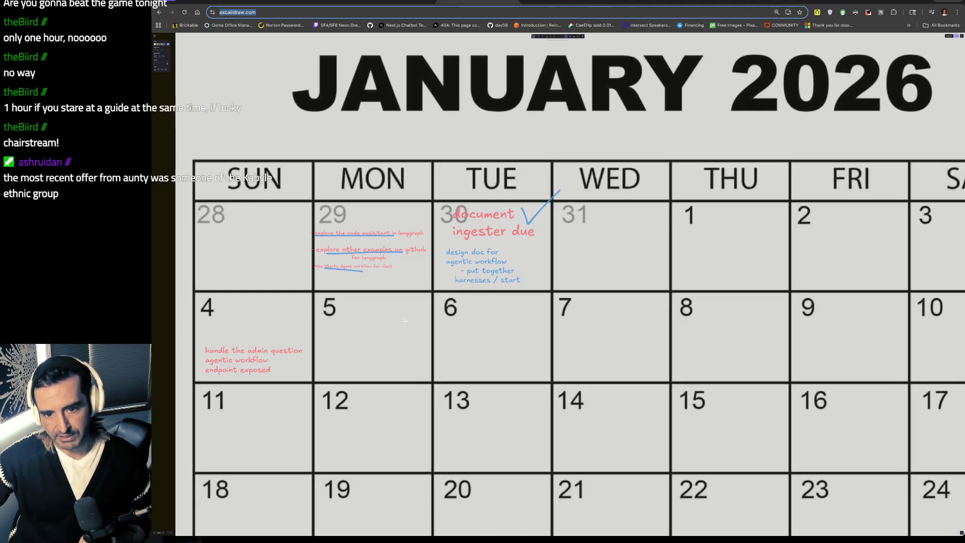
left_click(243, 335)
left_click_drag(232, 355, 248, 375)
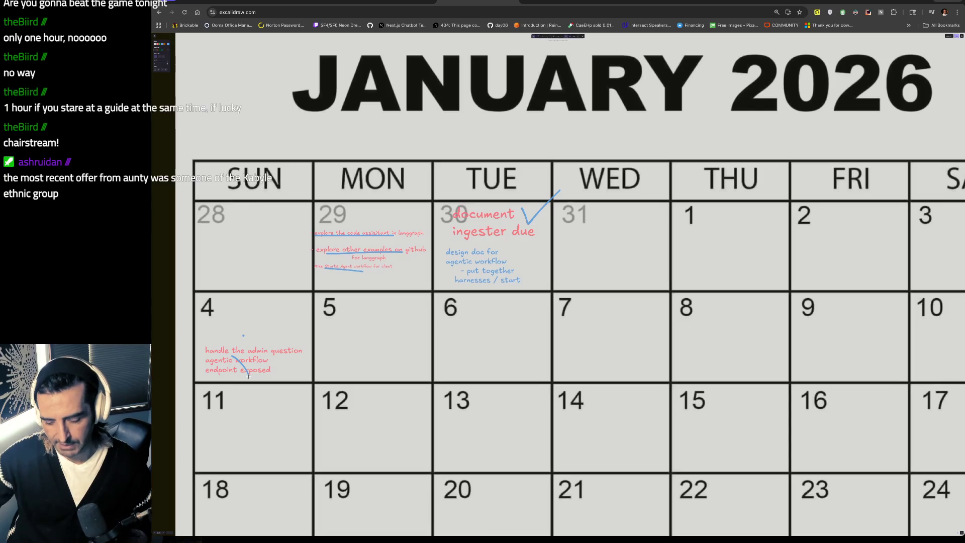
key("ctrl+z")
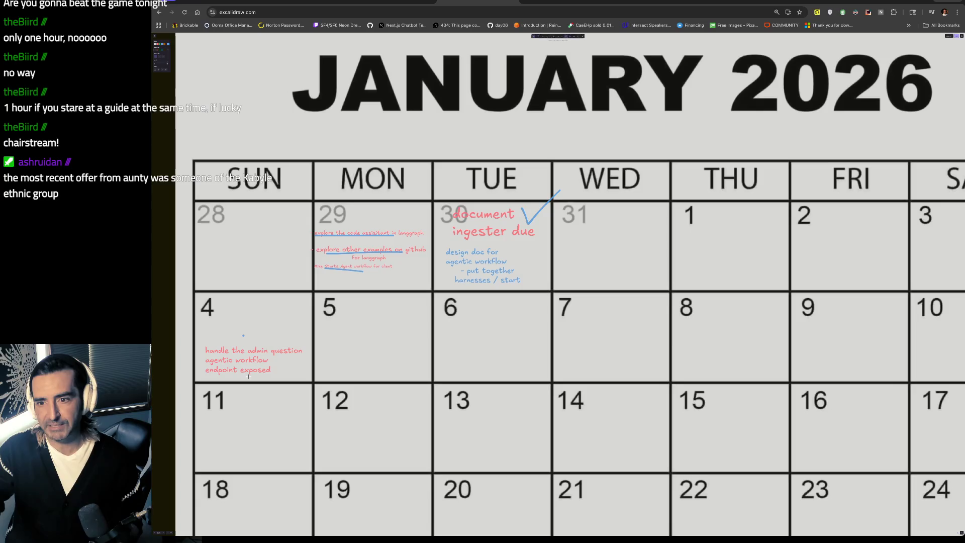
key("ctrl+Tab")
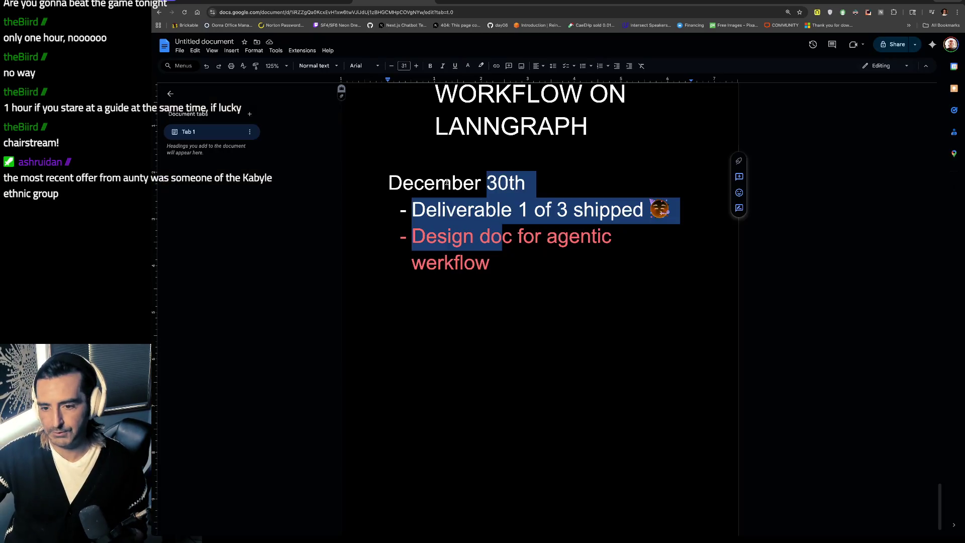
Step: Clear the document's text selection and return to the Excalidraw January 2026 calendar
left_click(502, 203)
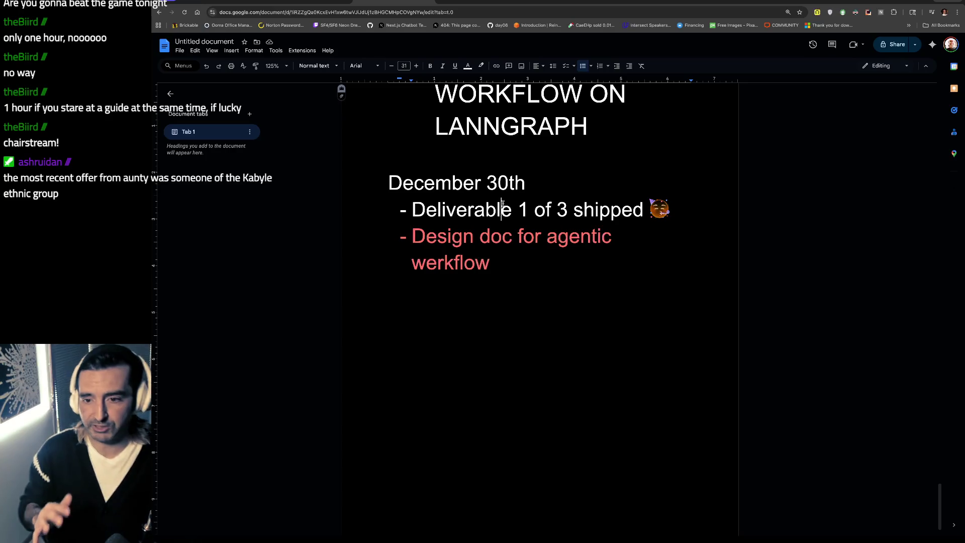
left_click(470, 3)
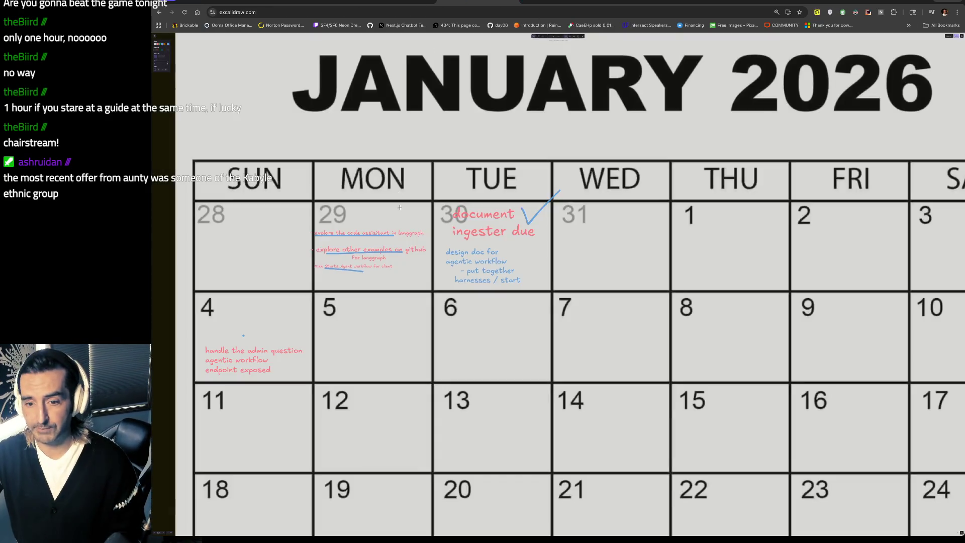
scroll(409, 266, "down", 1)
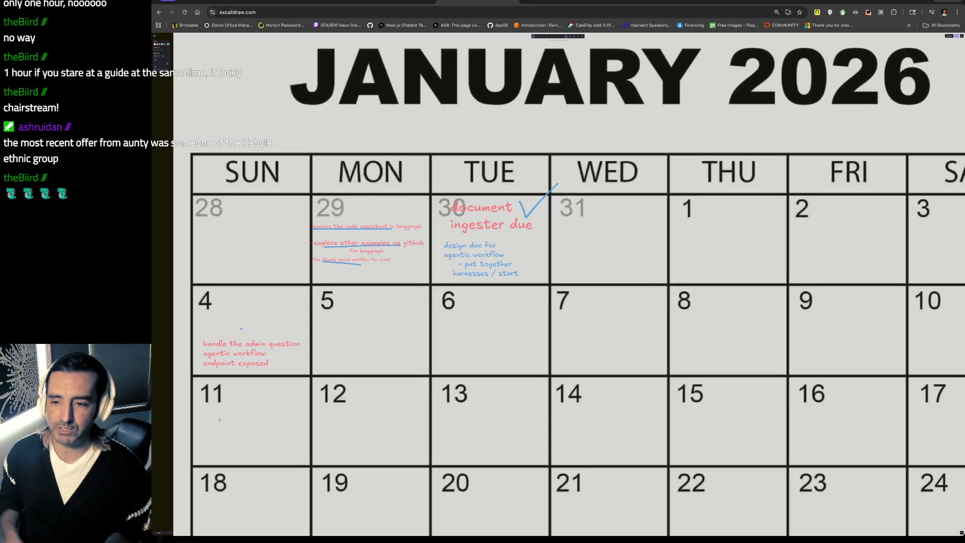
scroll(306, 427, "down", 3)
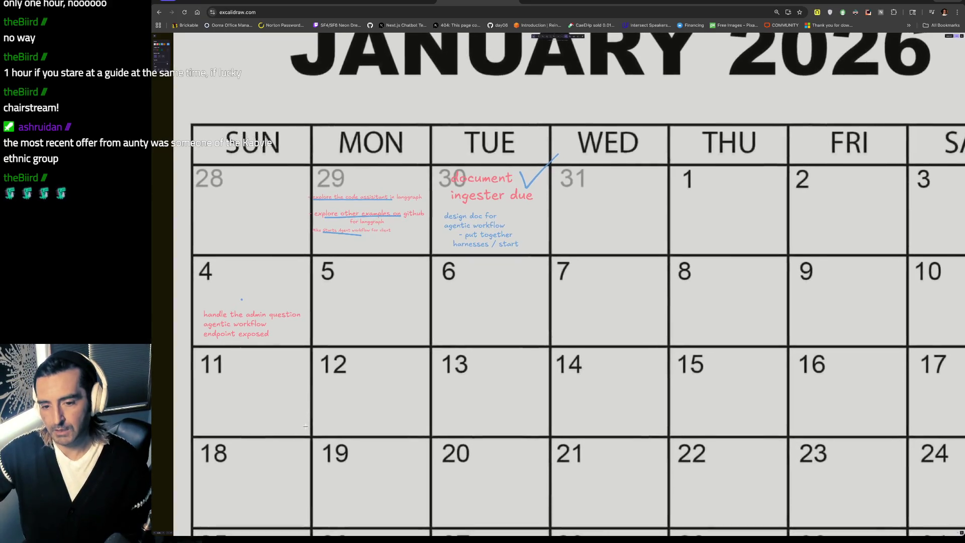
Step: Scroll through the January calendar, then switch to Discord's #idears channel with Ctrl+Tab
scroll(305, 426, "up", 2)
scroll(306, 426, "down", 5)
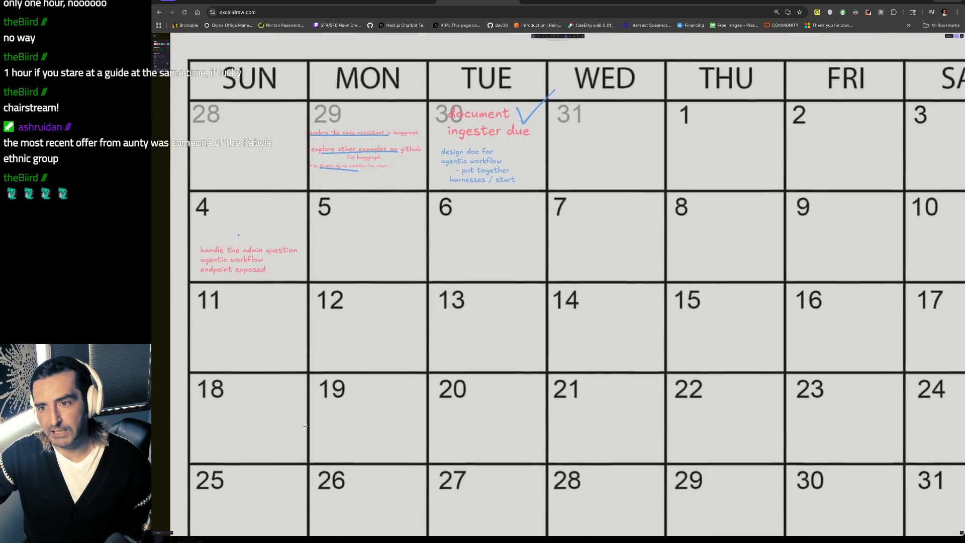
scroll(307, 426, "down", 2)
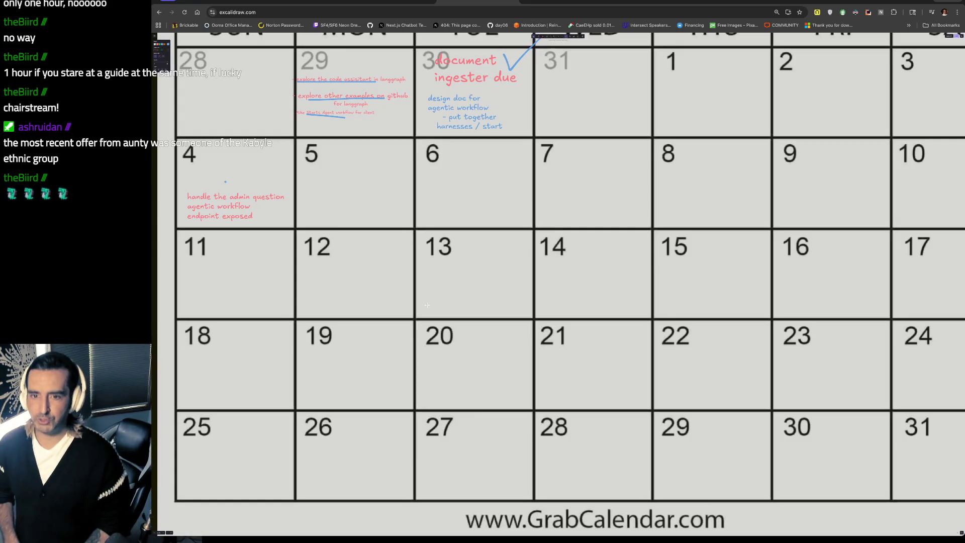
scroll(427, 305, "up", 2)
scroll(427, 306, "down", 2)
scroll(427, 306, "right", 1)
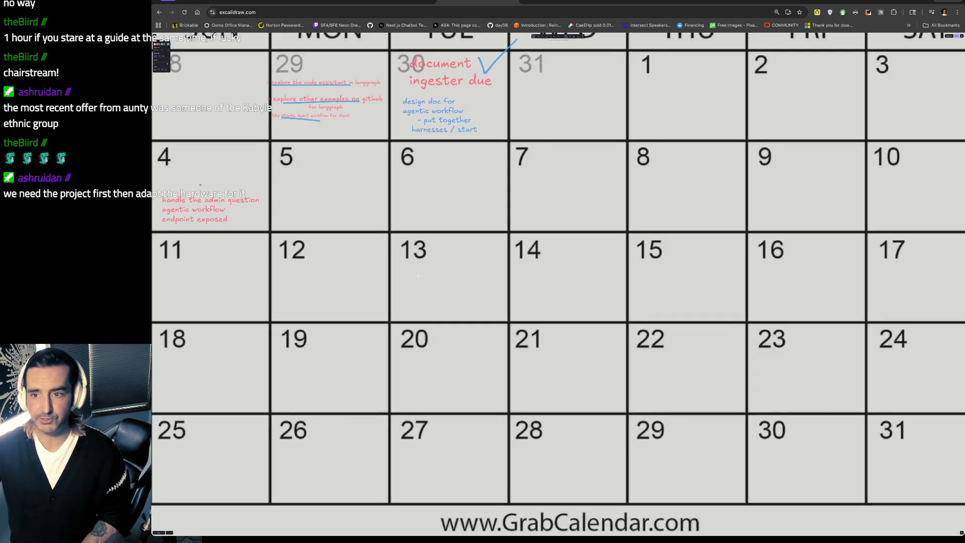
key("ctrl+Tab")
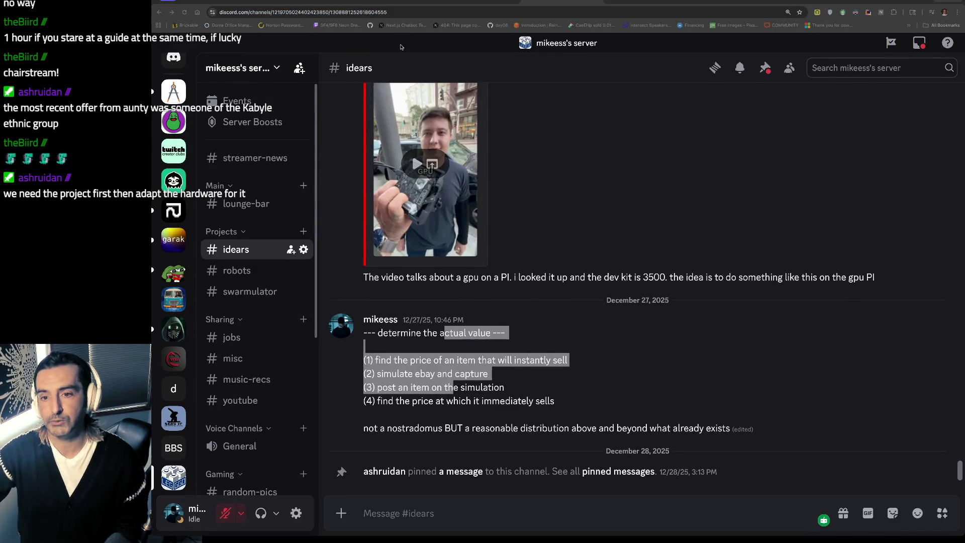
left_click(455, 1)
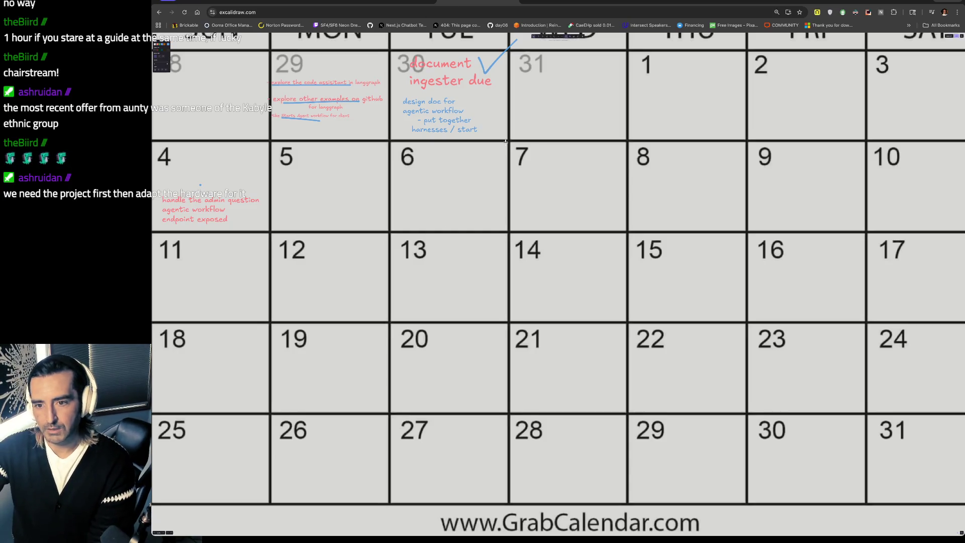
Step: Scroll up to the weekday header row and start a text note in the 20th cell
scroll(506, 141, "up", 2)
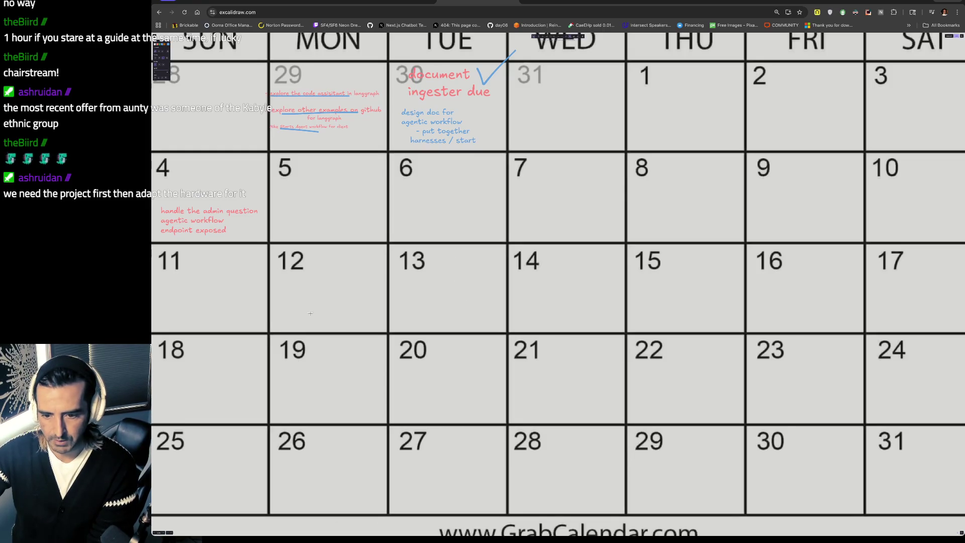
left_click(422, 358)
Step: Write 'Start of New Project' in the 20th, wrapped onto two lines before 'New'
type("Start")
type(" df")
type(" New Project")
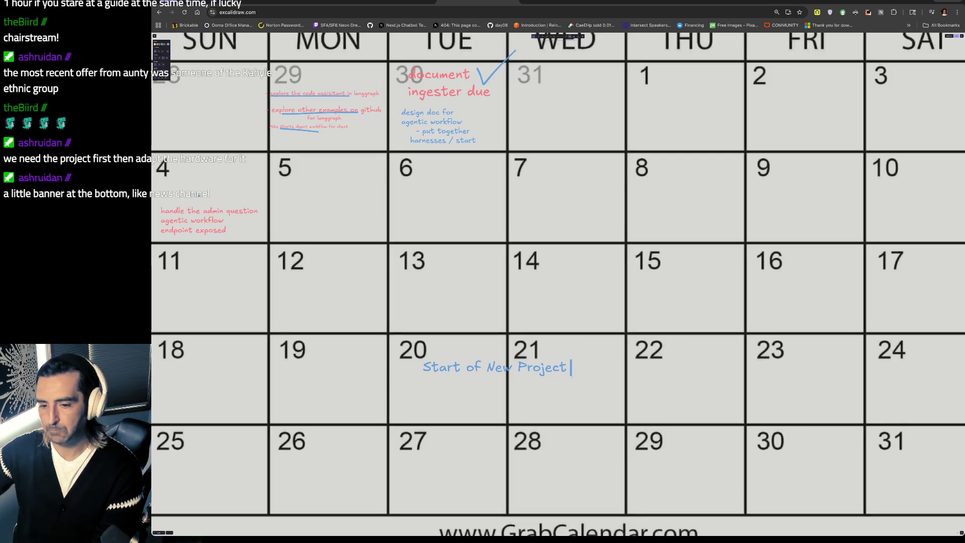
left_click(481, 366)
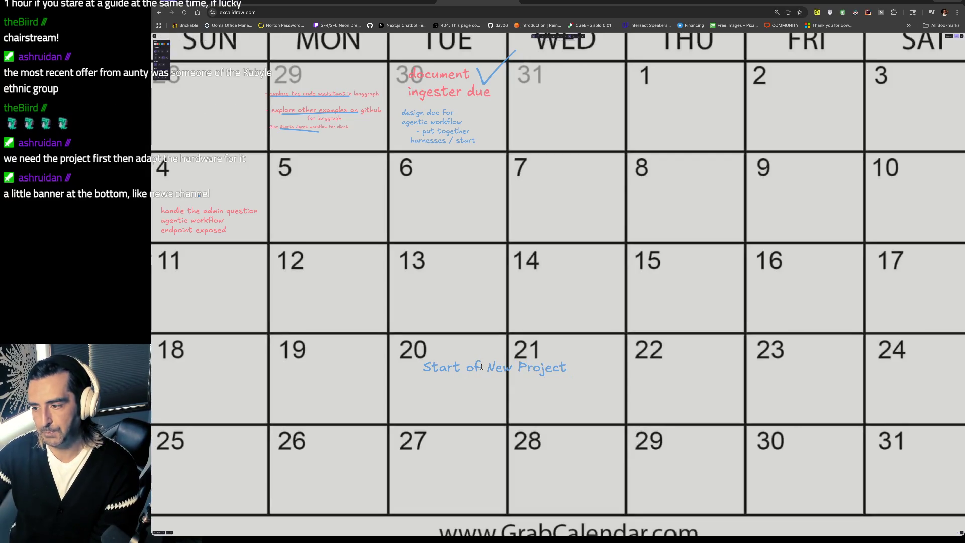
key("Right")
key("Return")
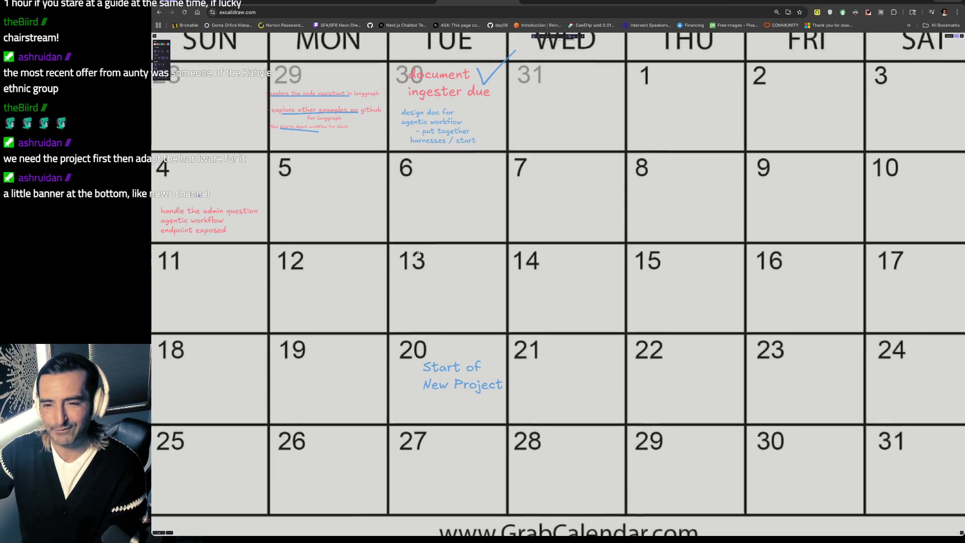
scroll(419, 253, "up", 1)
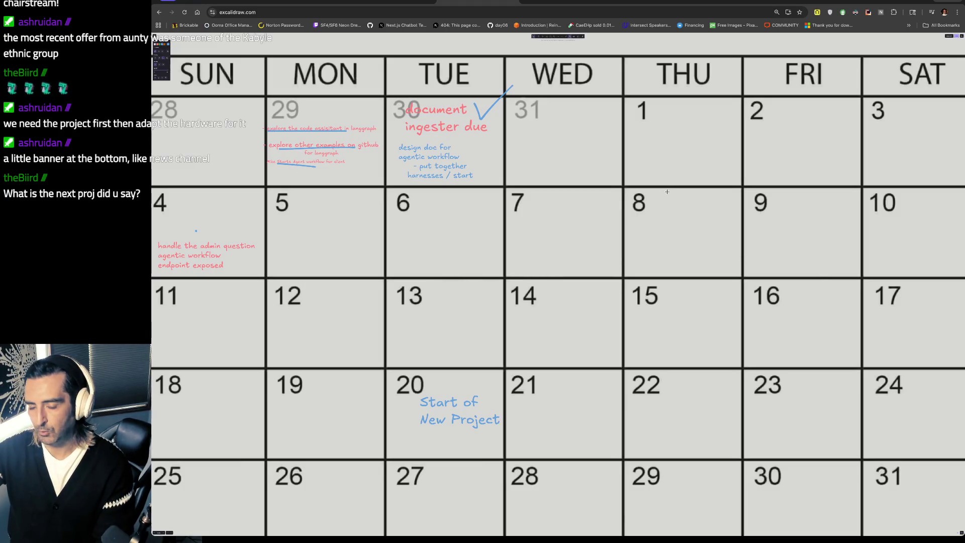
Step: Return to the Discord #idears channel from the calendar
left_click(562, 2)
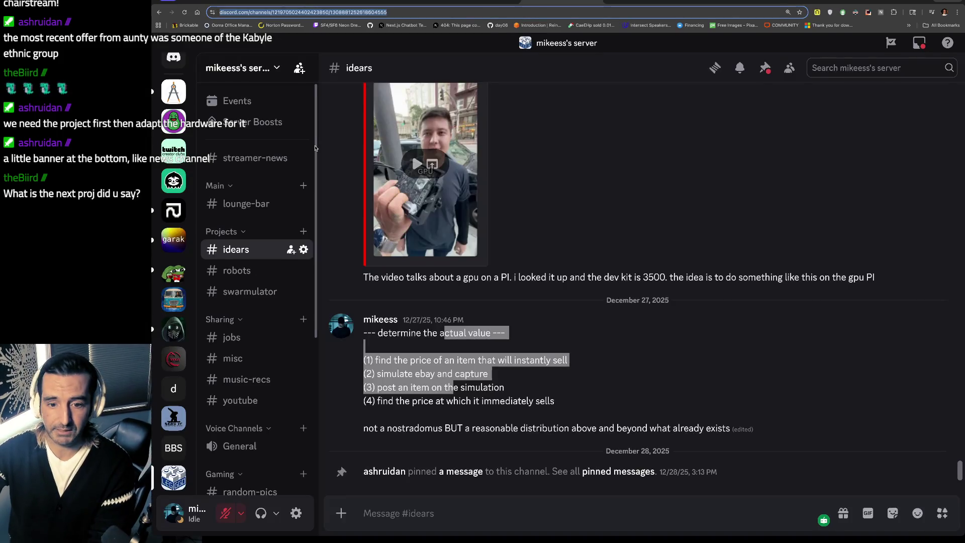
Step: Open #swarmulator and scroll through its recent message history
left_click(360, 115)
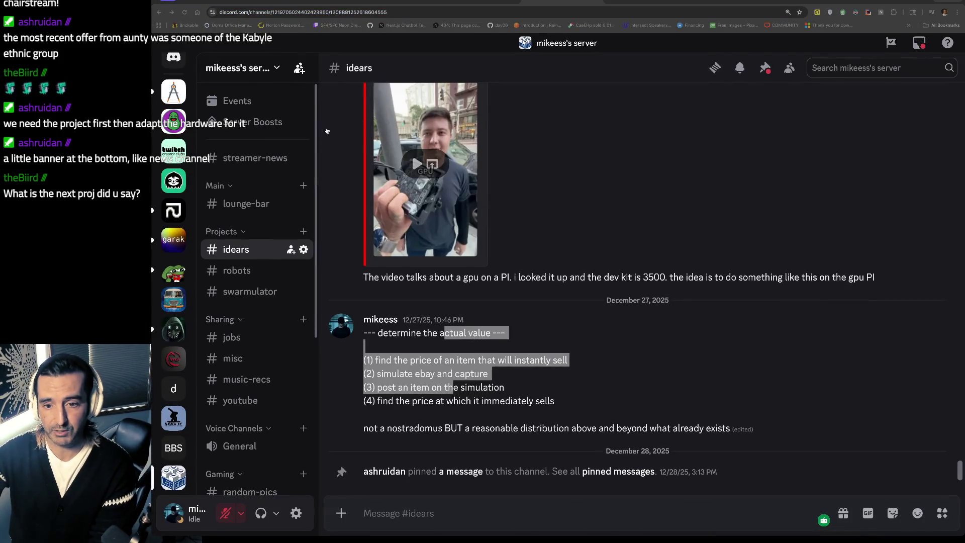
left_click(235, 292)
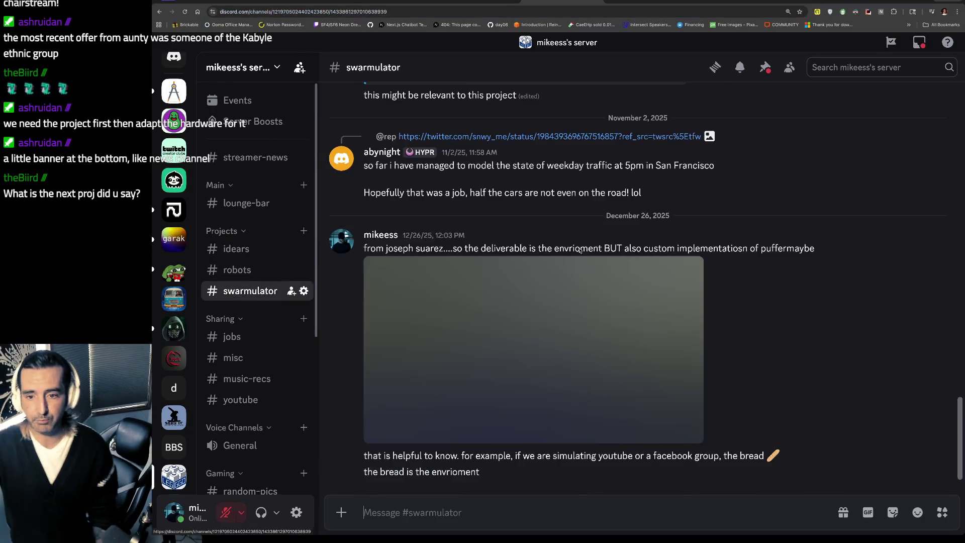
scroll(580, 251, "up", 10)
scroll(579, 249, "up", 5)
scroll(579, 250, "down", 20)
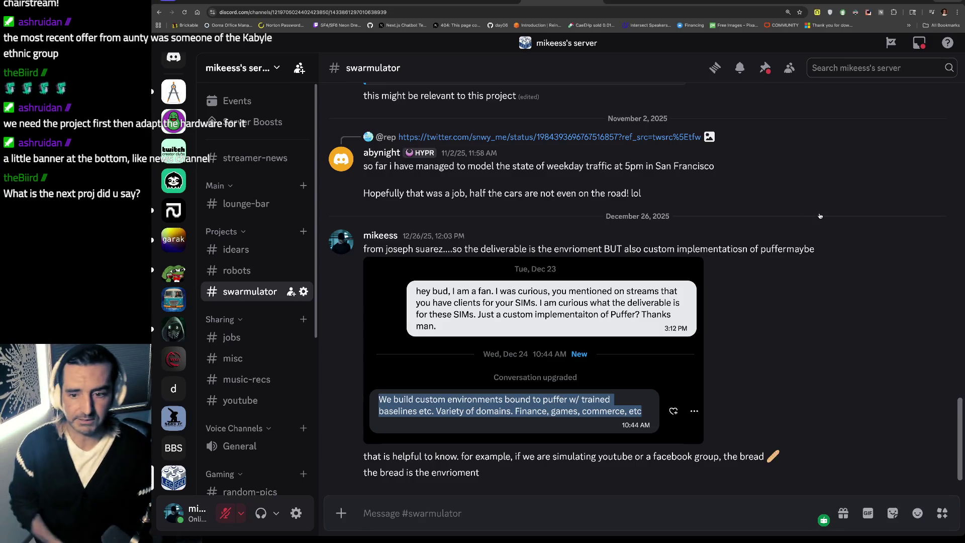
Step: Back in #idears, highlight the 'determine the actual value' plan steps, then return to the calendar
left_click(234, 251)
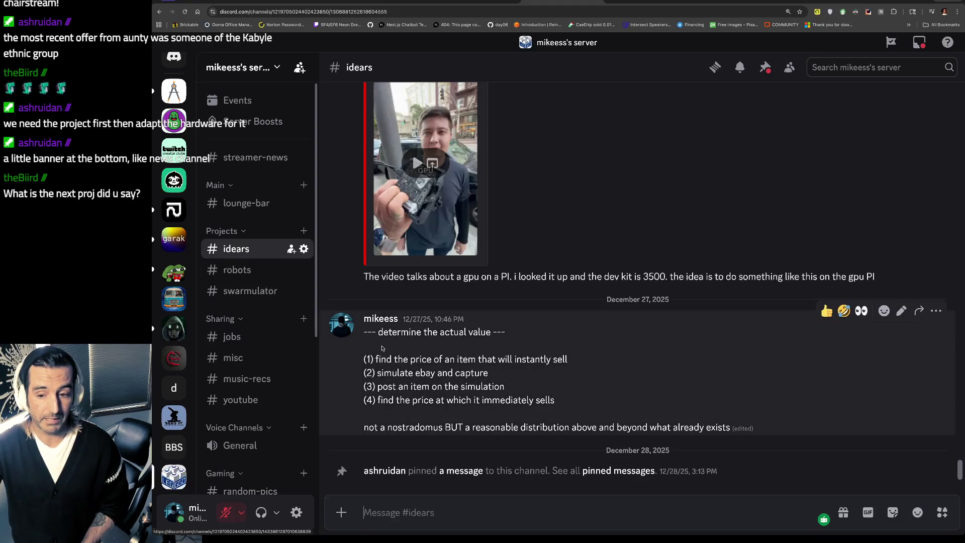
left_click_drag(401, 332, 408, 422)
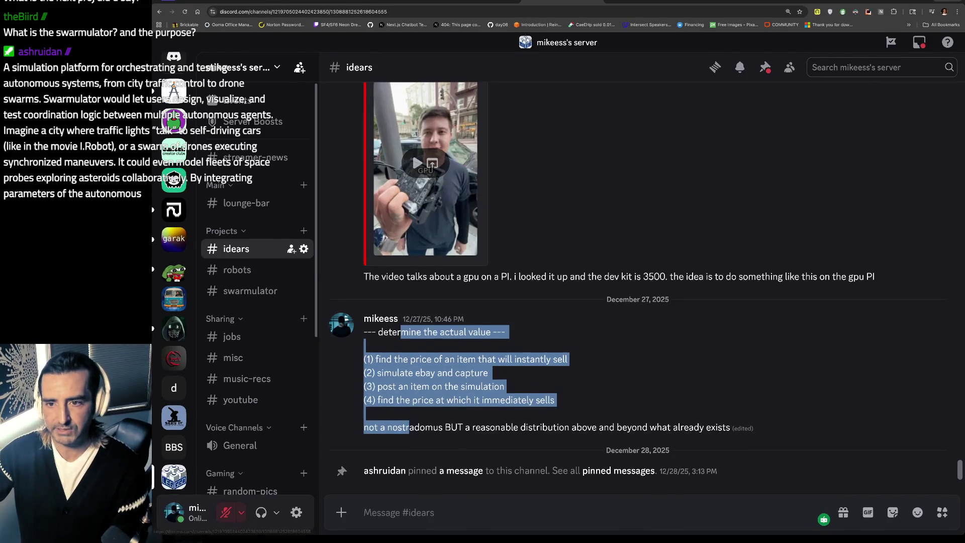
left_click(478, 3)
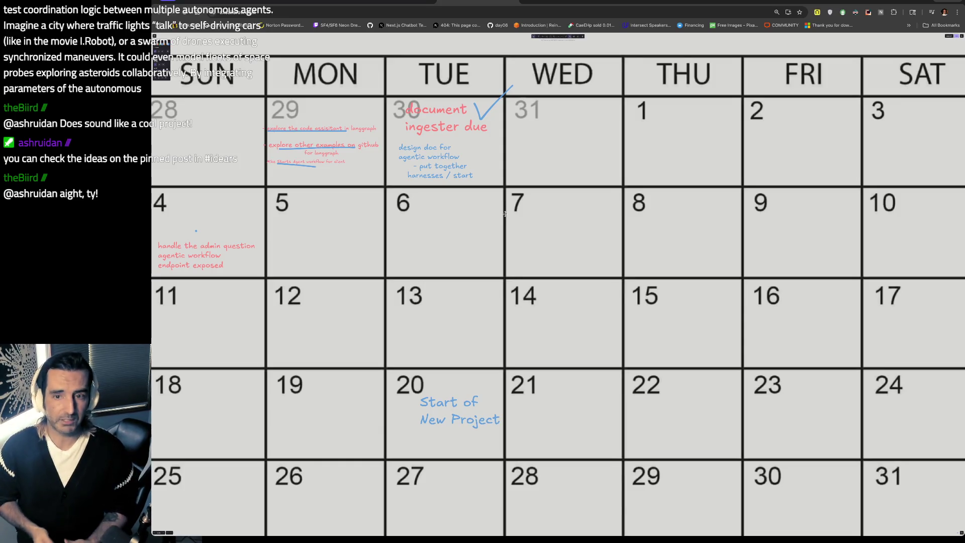
Step: Answer Yes to YouTube's 'Continue watching?' prompt so the music mix keeps playing, then return to the calendar
left_click(310, 2)
left_click(611, 303)
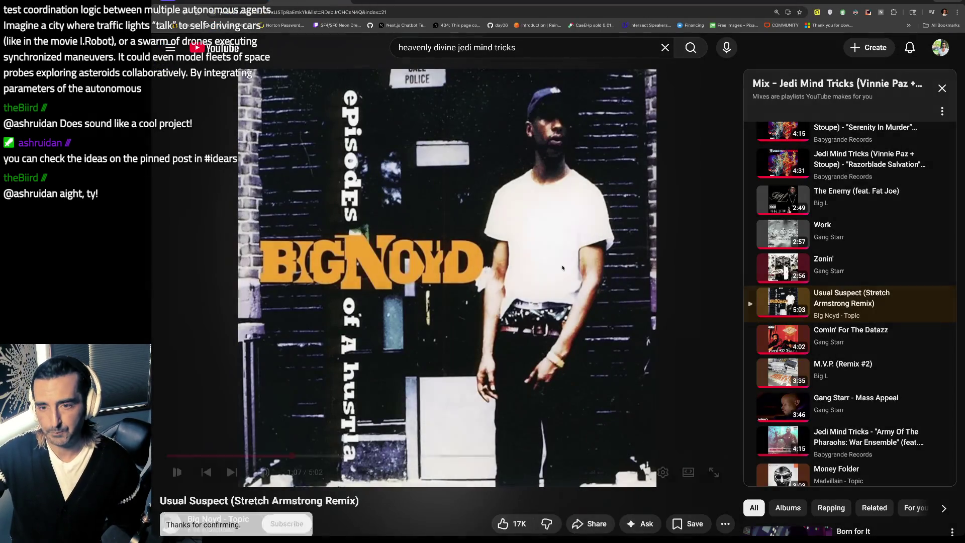
left_click(394, 1)
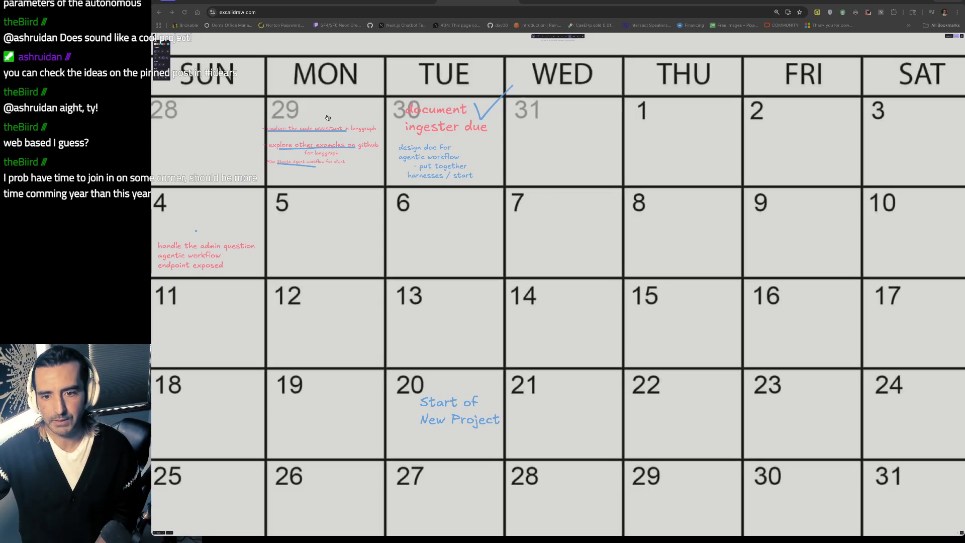
Step: Select the Excalidraw page address with Ctrl+L to head back to the calendar
key("ctrl+l")
left_click(951, 188)
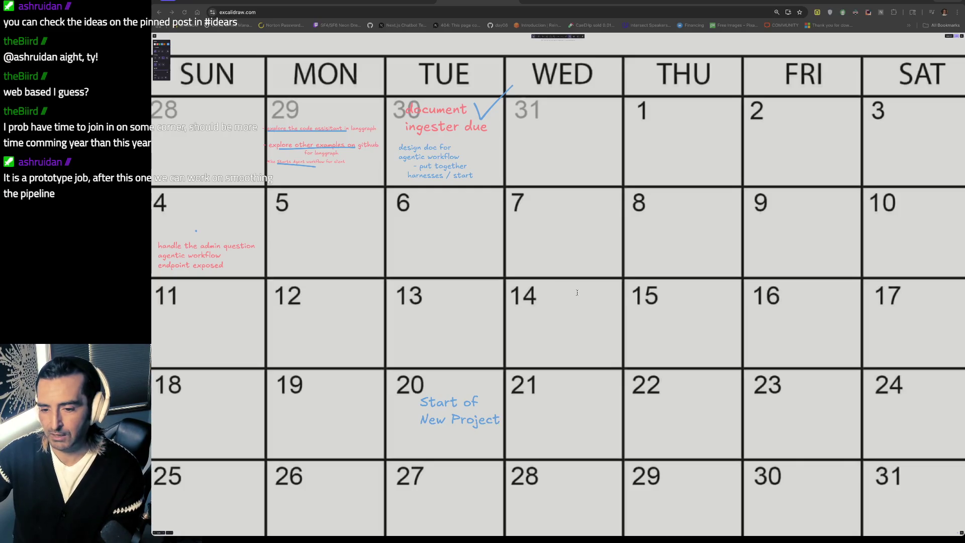
key("super+l")
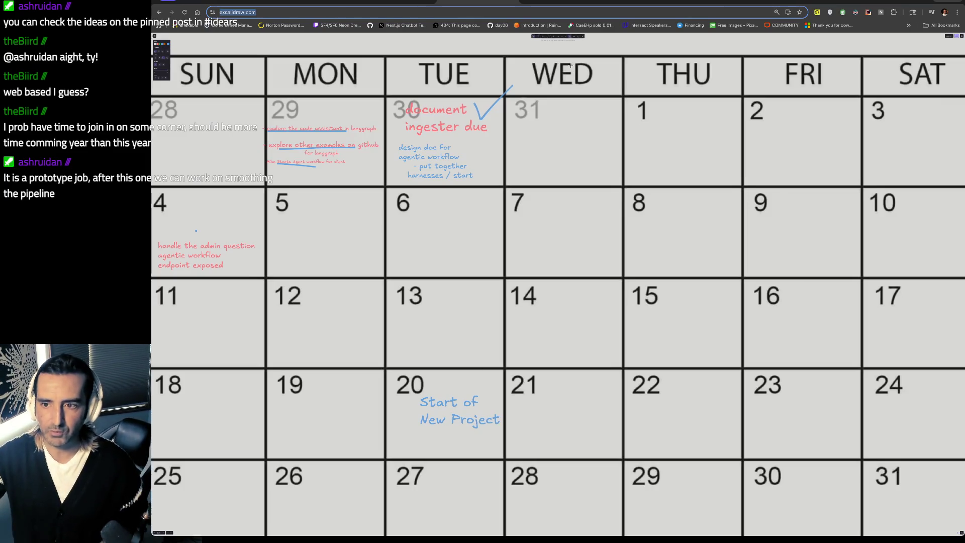
left_click(562, 2)
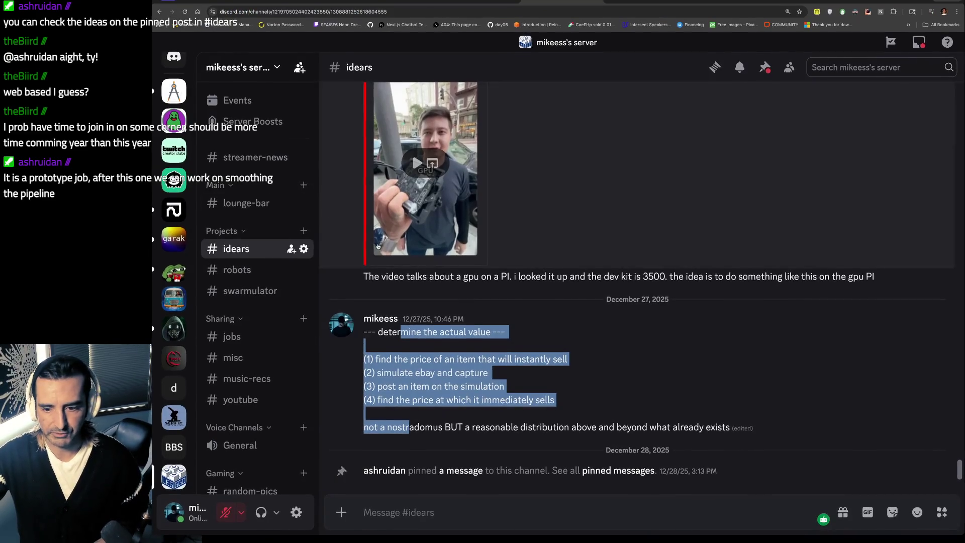
Step: View the Puffer SIM deliverables screenshot in #swarmulator full size, then return to the Excalidraw calendar
scroll(282, 211, "down", 2)
left_click(250, 237)
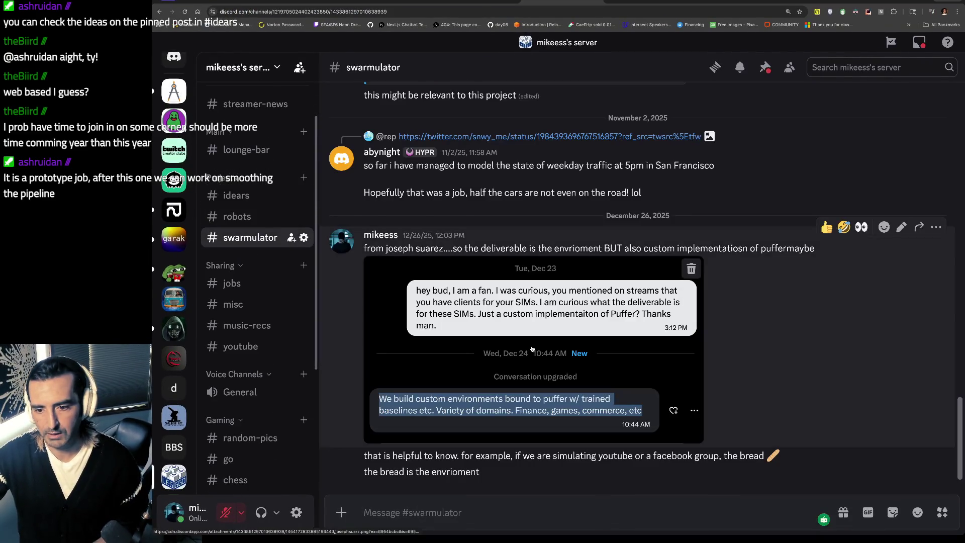
left_click(531, 346)
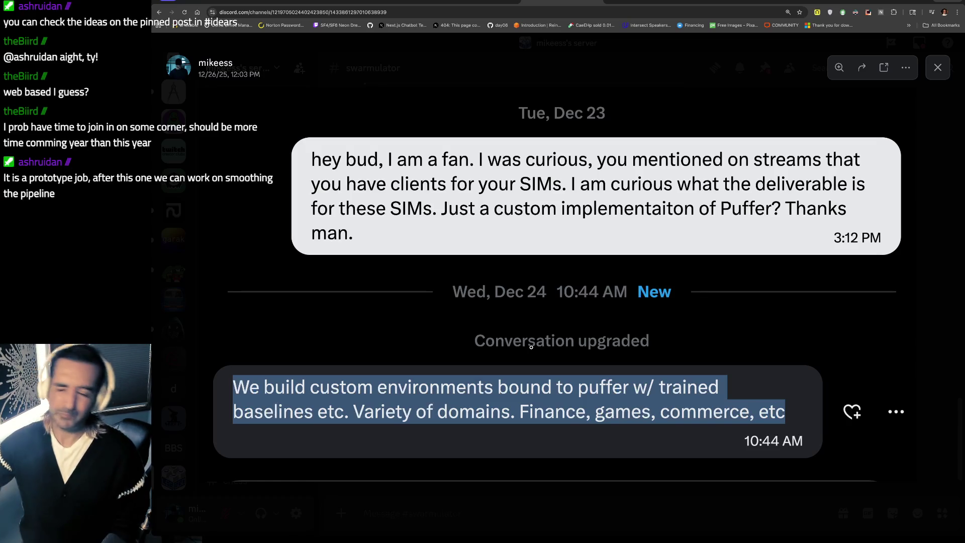
left_click(466, 2)
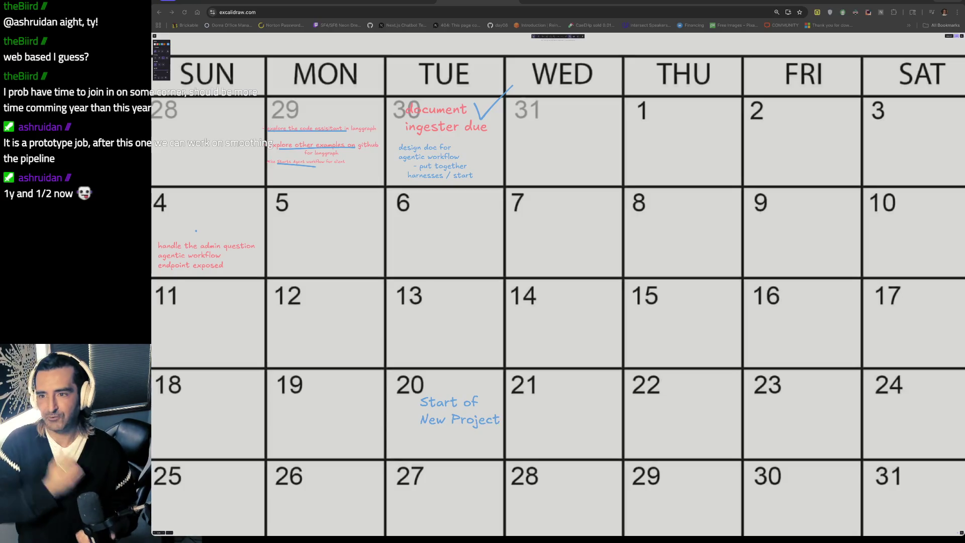
key("ctrl+Tab")
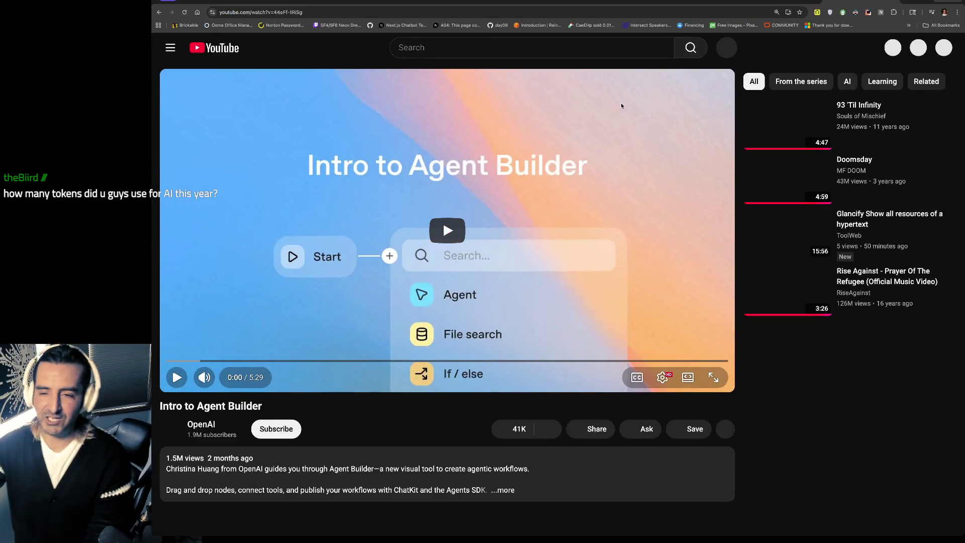
Step: Go to your own YouTube channel from the account menu and show its Shorts list
left_click(942, 48)
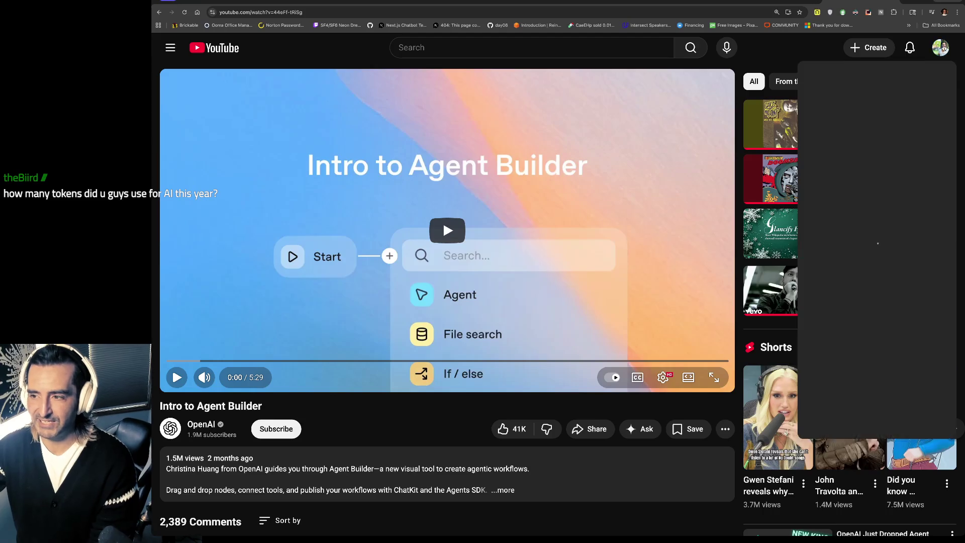
left_click(809, 99)
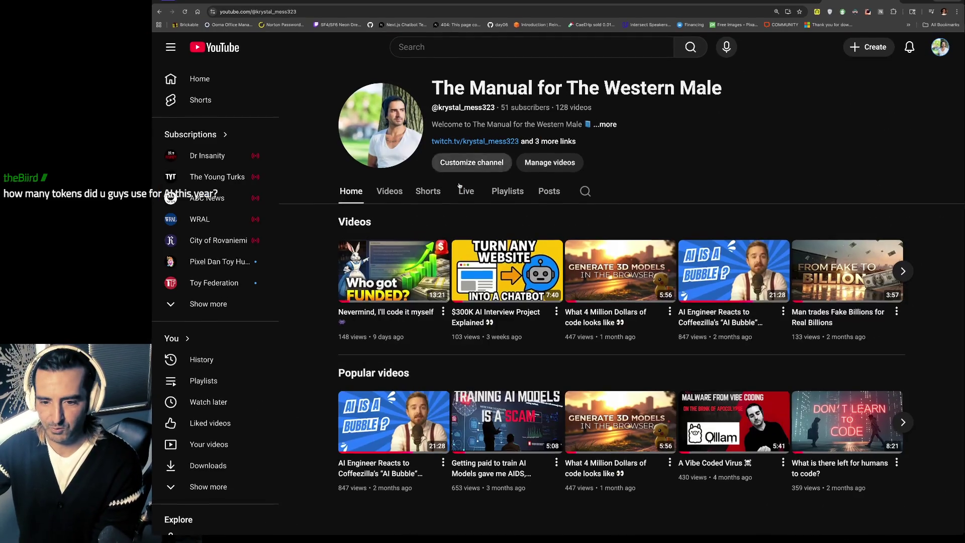
left_click(424, 196)
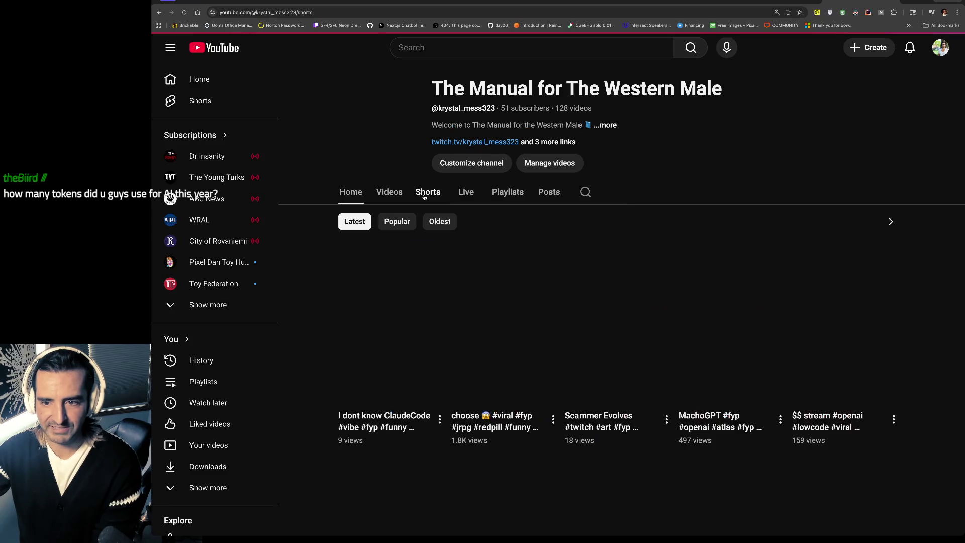
Step: Play the latest ClaudeCode Short, pausing and resuming it once
left_click(395, 328)
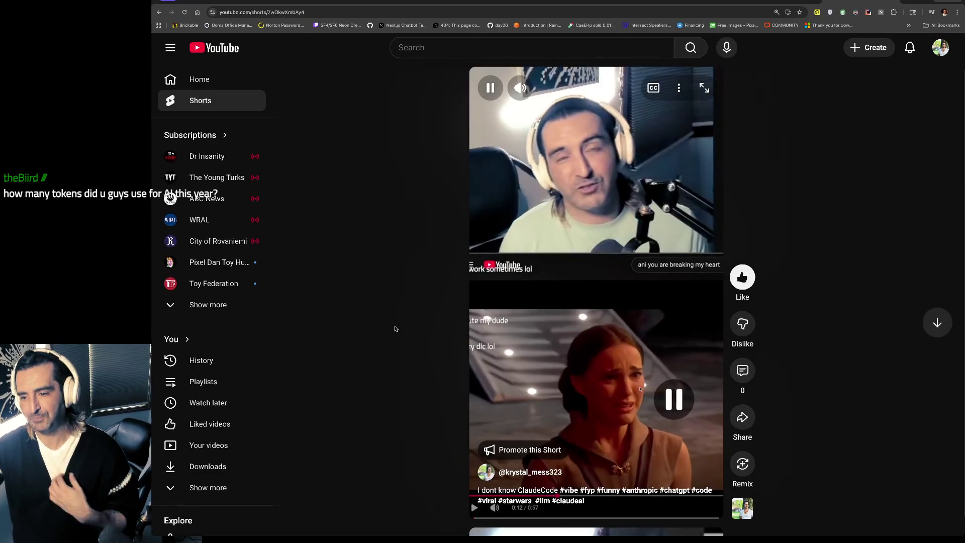
key("space")
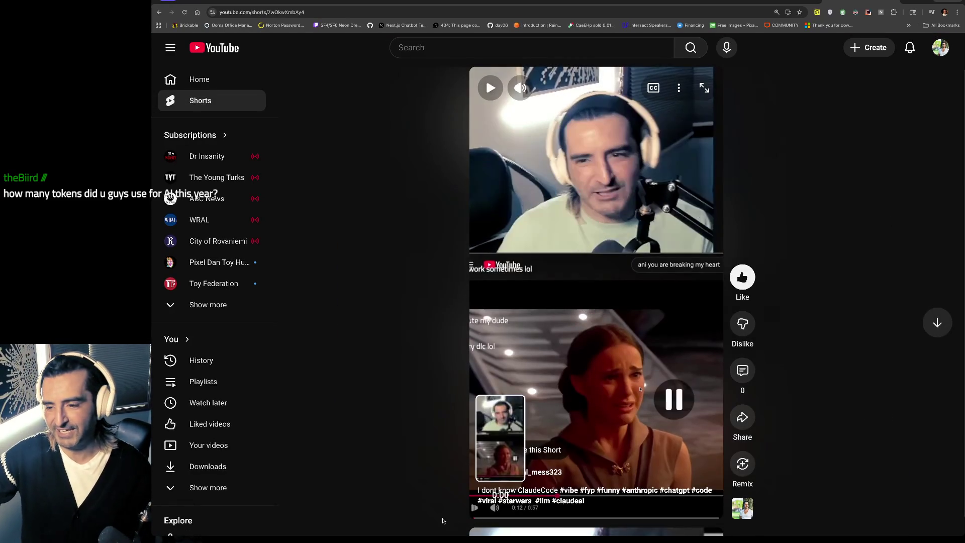
left_click(599, 260)
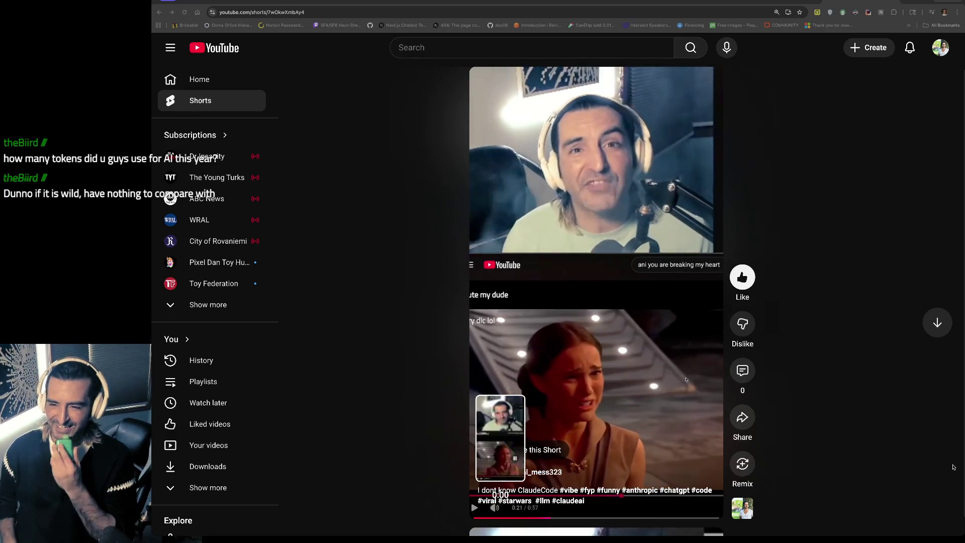
Step: Pause the Short, switch to the Gang Starr track, and open a blank browser tab
key("space")
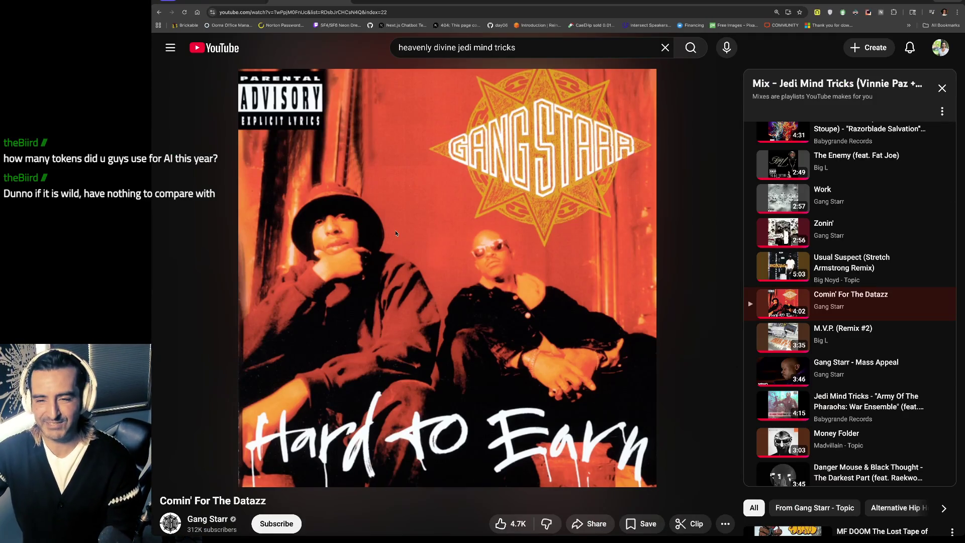
left_click(432, 234)
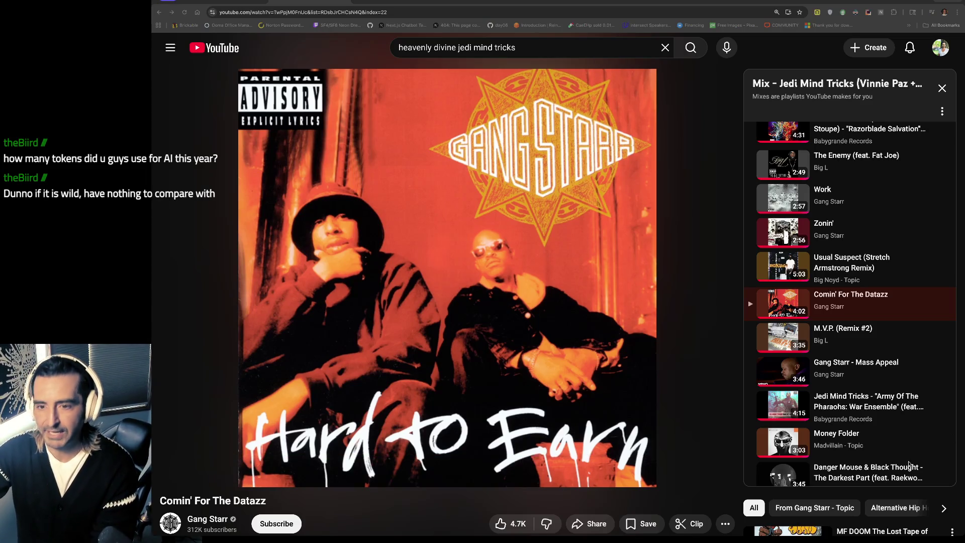
key("ctrl+t")
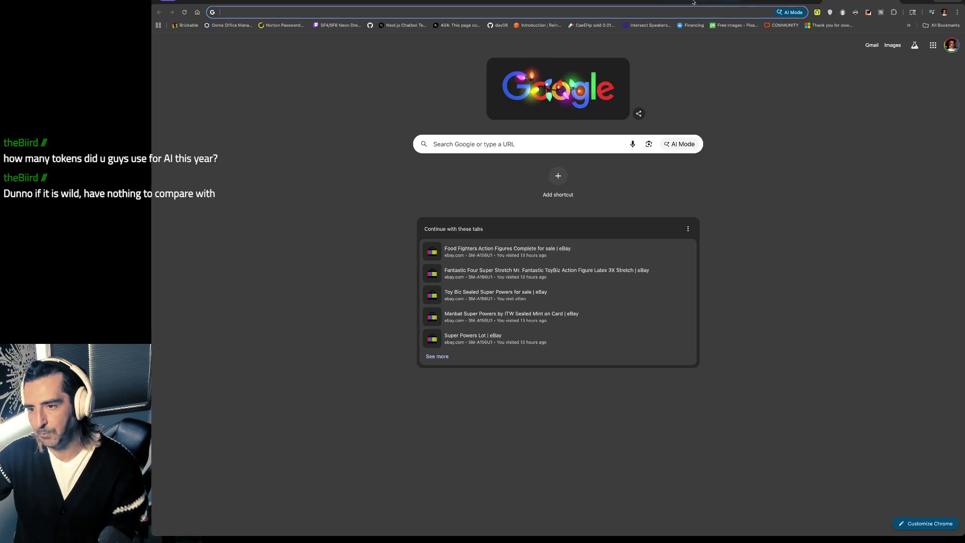
Step: In Discord, browse misc, youtube, idears, robots and random-pics up to the Boondocks demo post
left_click(693, 3)
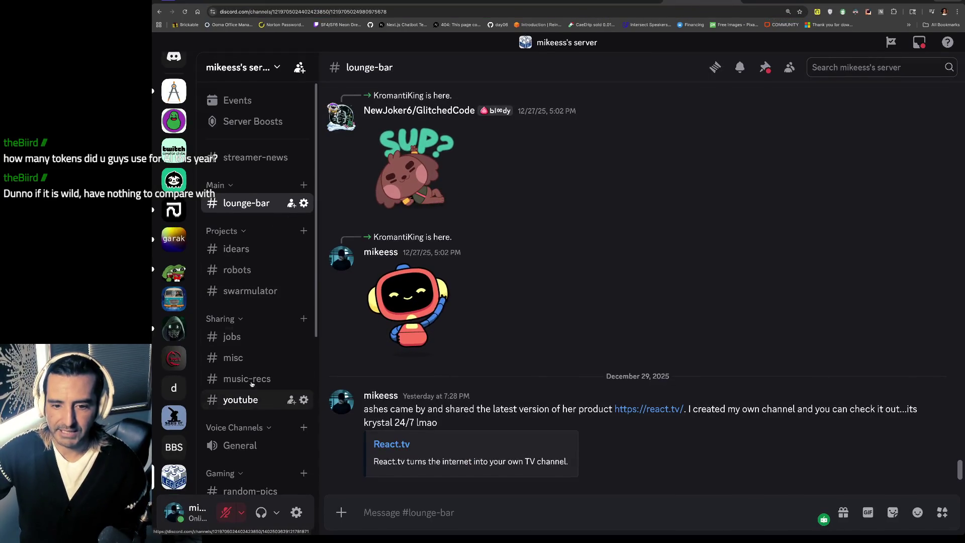
scroll(246, 443, "down", 1)
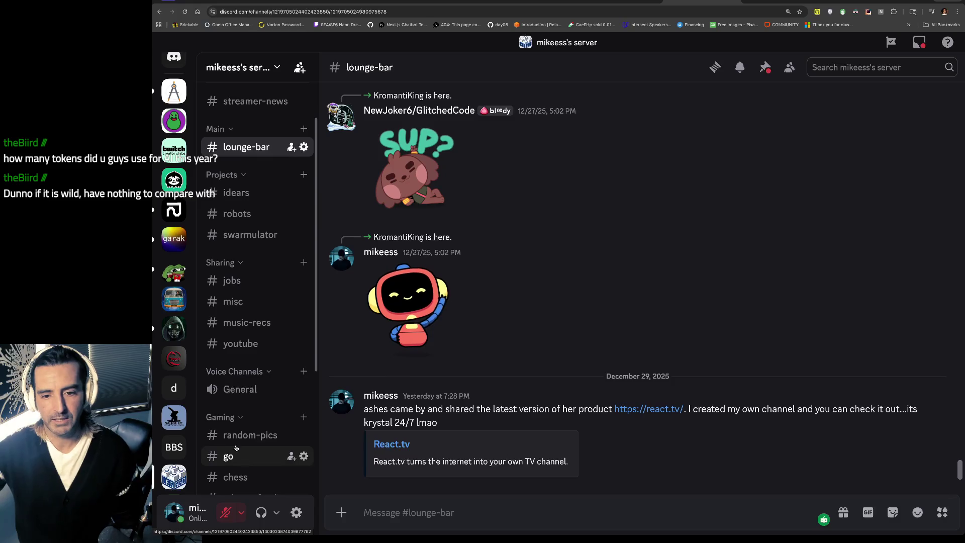
left_click(233, 301)
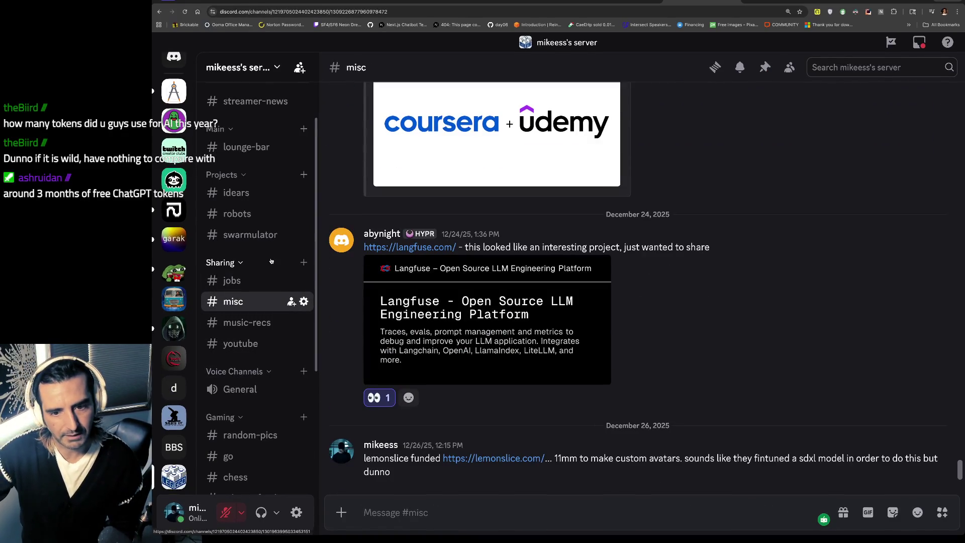
left_click(247, 350)
left_click(247, 196)
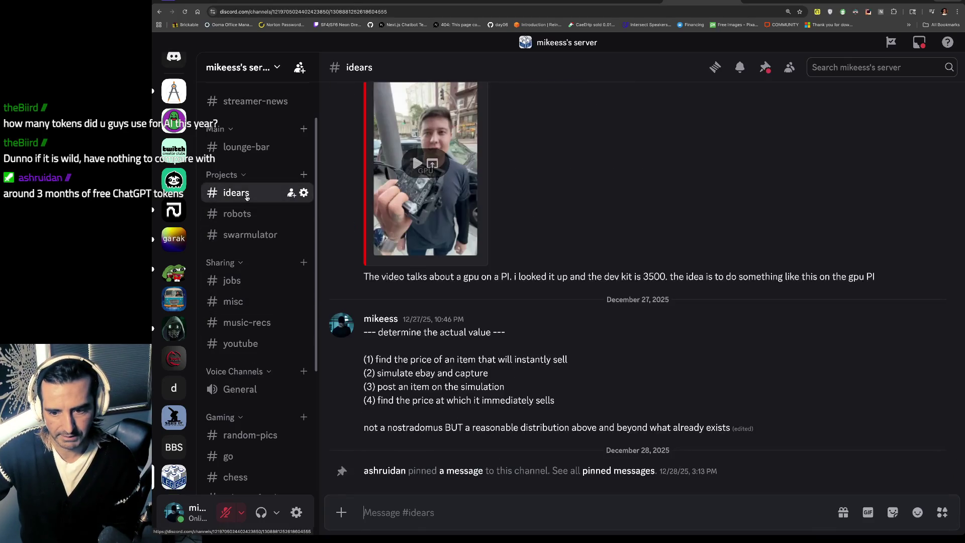
left_click(242, 214)
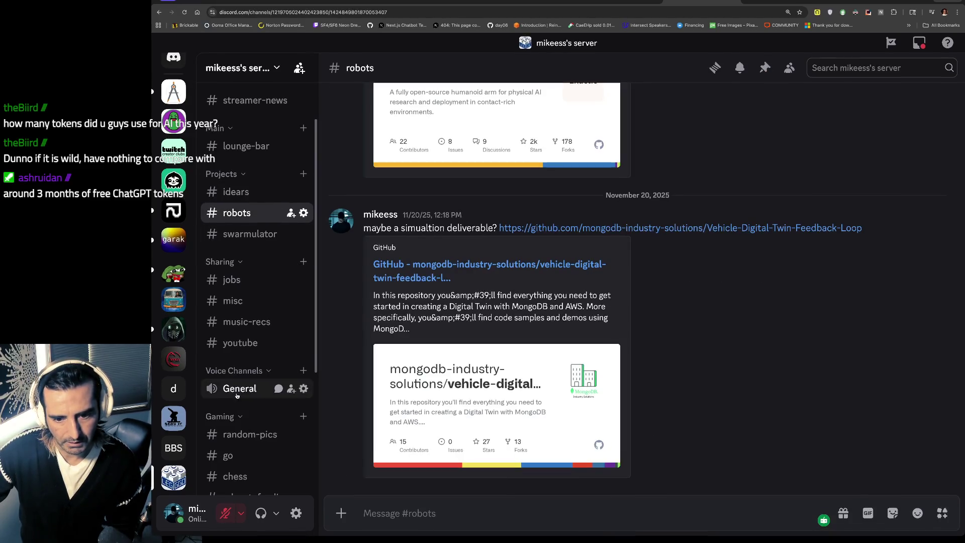
left_click(246, 433)
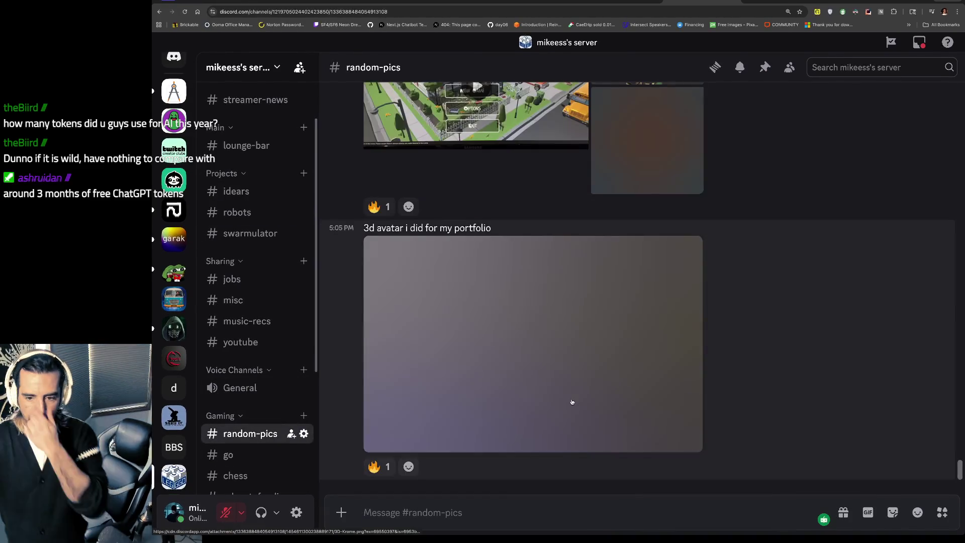
scroll(571, 402, "up", 5)
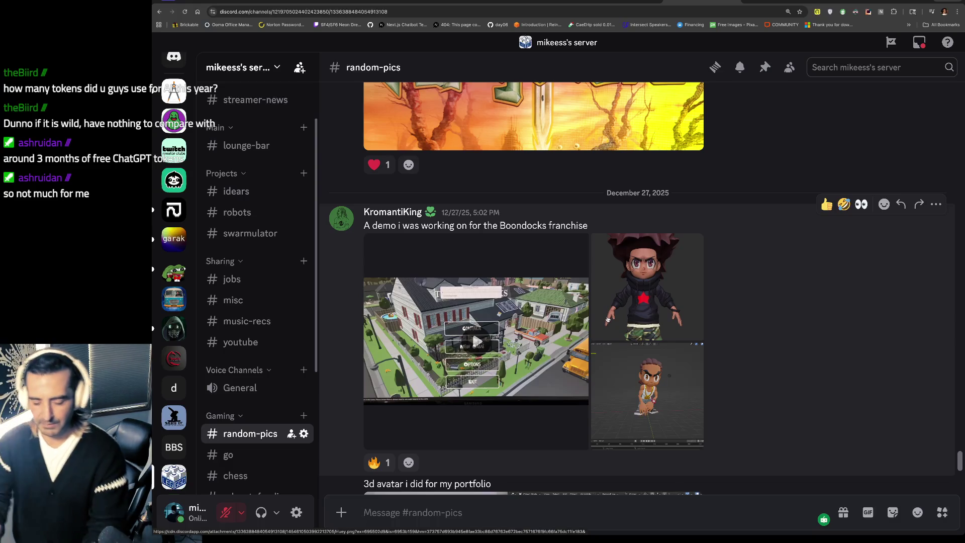
Step: Search Google for 'boondocks' in a new tab
key("ctrl+t")
type("boondocks")
key("Return")
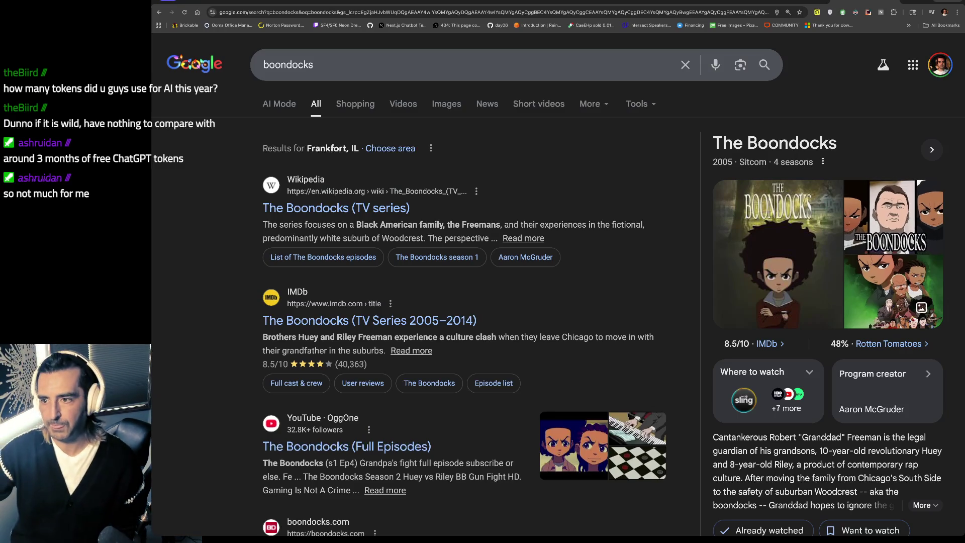
Step: Return to the Discord tab showing the random-pics Boondocks post
left_click(642, 1)
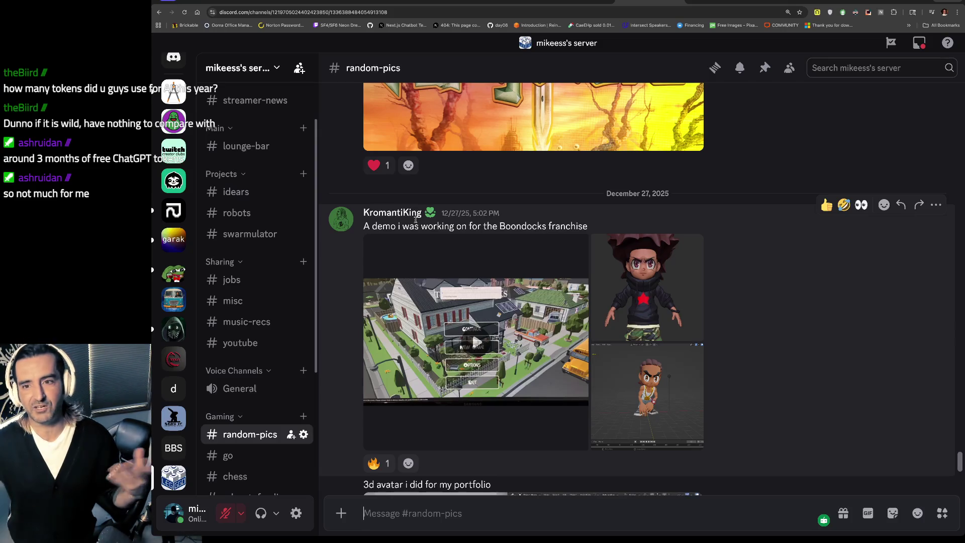
Step: Switch to the Excalidraw tab and focus the January 2026 calendar canvas
left_click(428, 1)
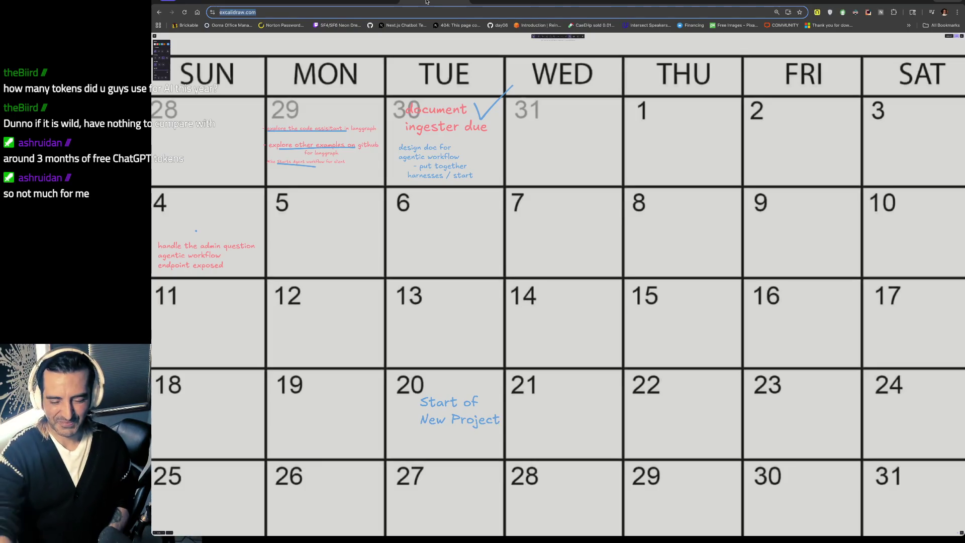
left_click(928, 132)
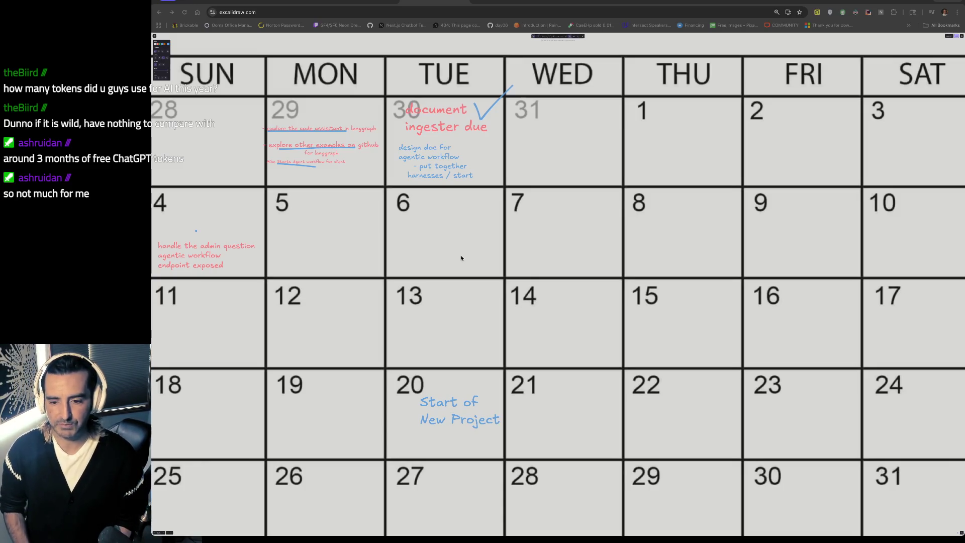
key("super+l")
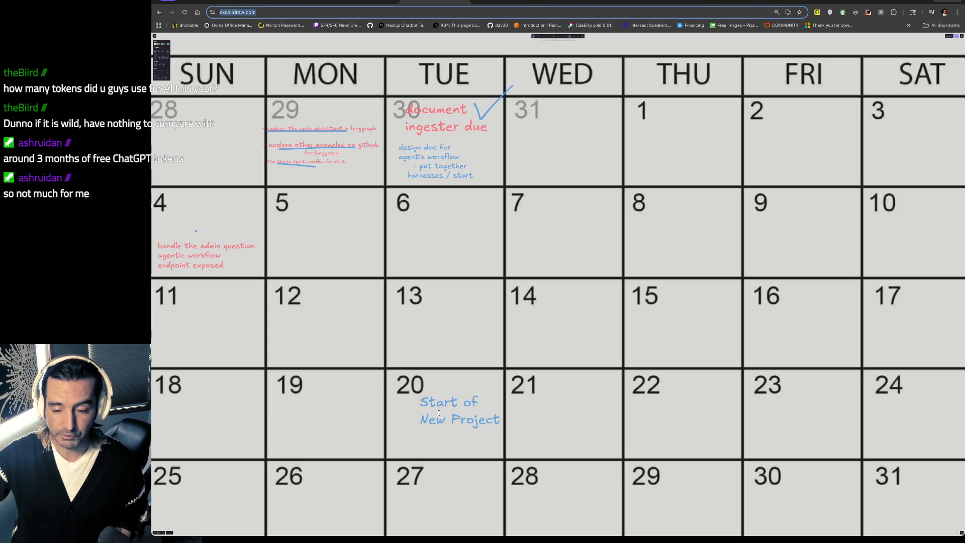
Step: Enter and leave the Start of New Project text, select the Tuesday 30 notes, then open a new tab
double_click(439, 413)
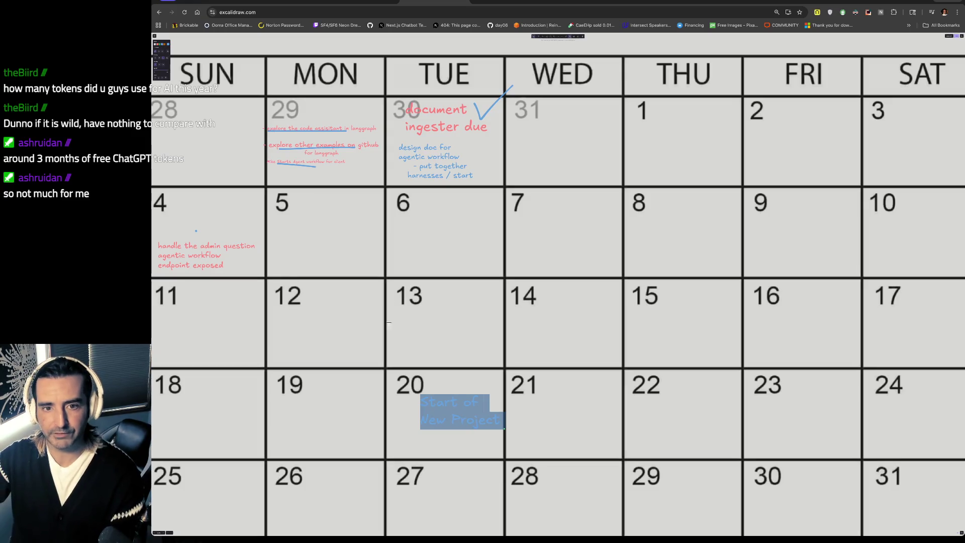
left_click(679, 179)
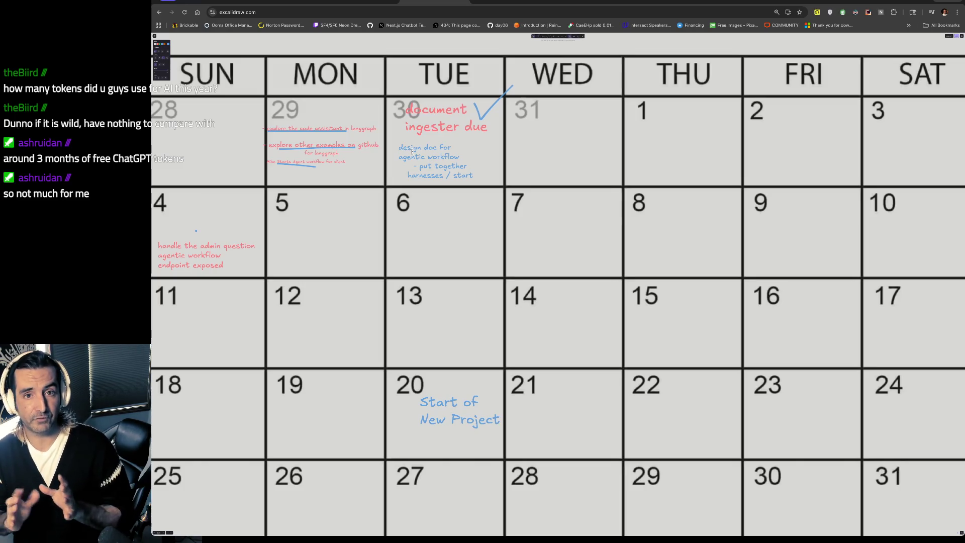
double_click(412, 151)
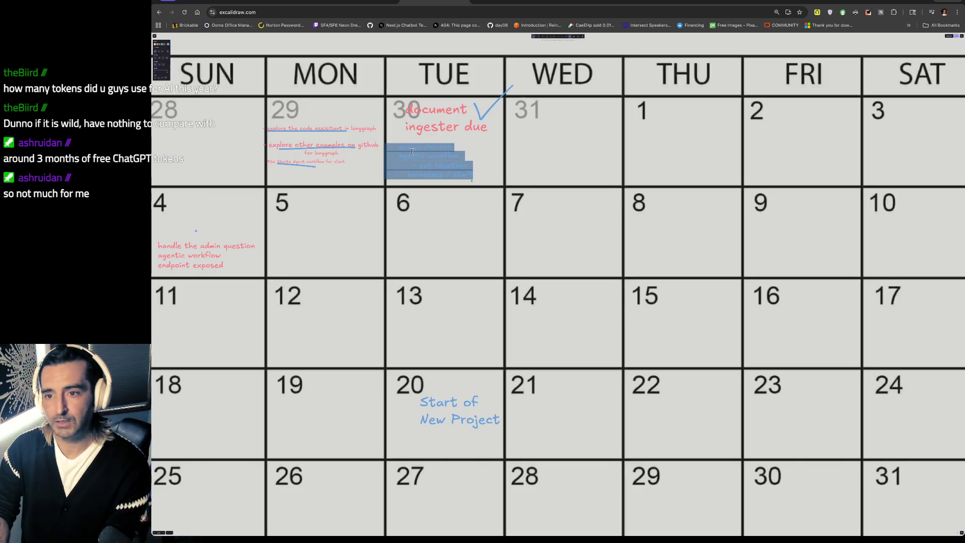
key("ctrl+t")
Step: Search the web for 'mermaid floww ap'
type("mer")
type("maid floww ap")
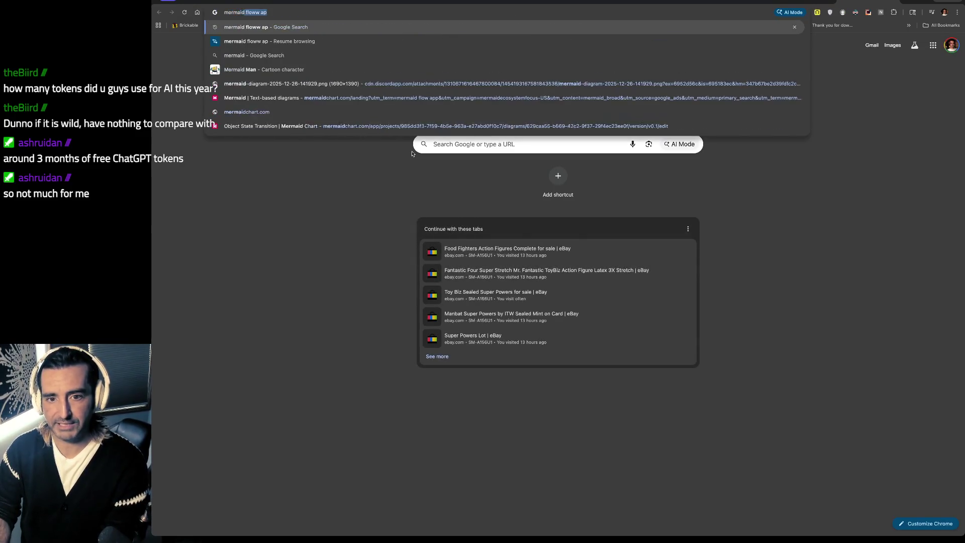
key("Return")
Step: Open Mermaid Chart from the results, enter the dashboard, and open the Object State Transition diagram
left_click(324, 253)
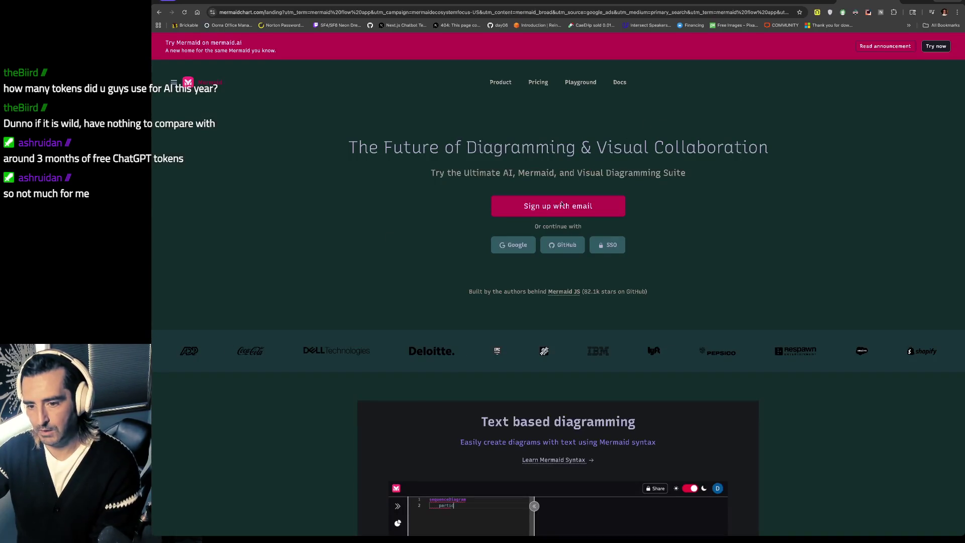
left_click(540, 215)
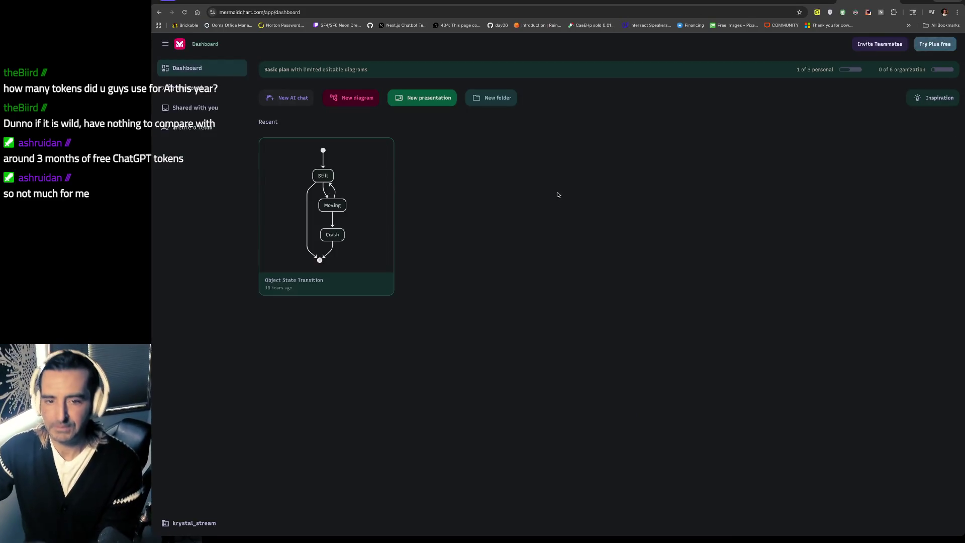
left_click(313, 209)
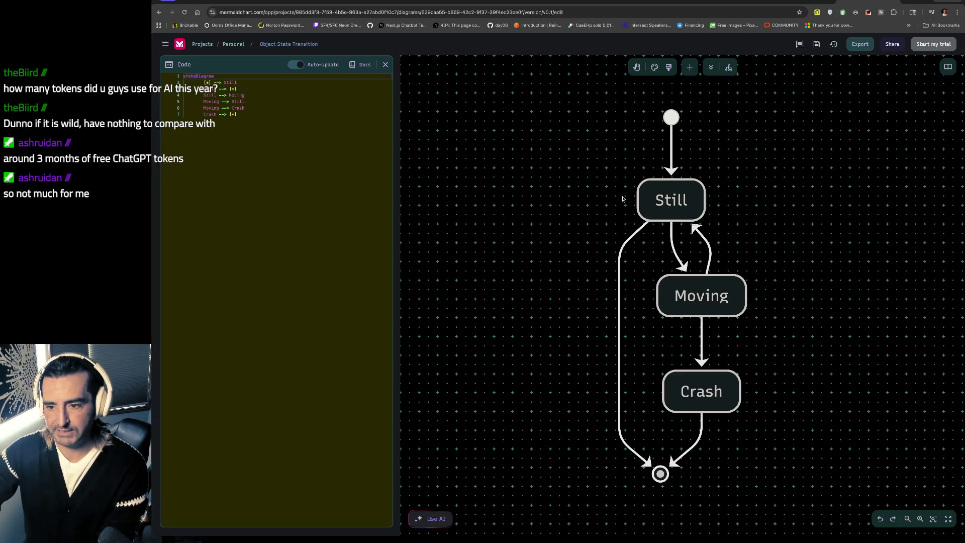
Step: Undo an accidental transition drawn from Still, then switch the canvas to the hand pan tool
left_click_drag(636, 201, 631, 207)
key("ctrl+z")
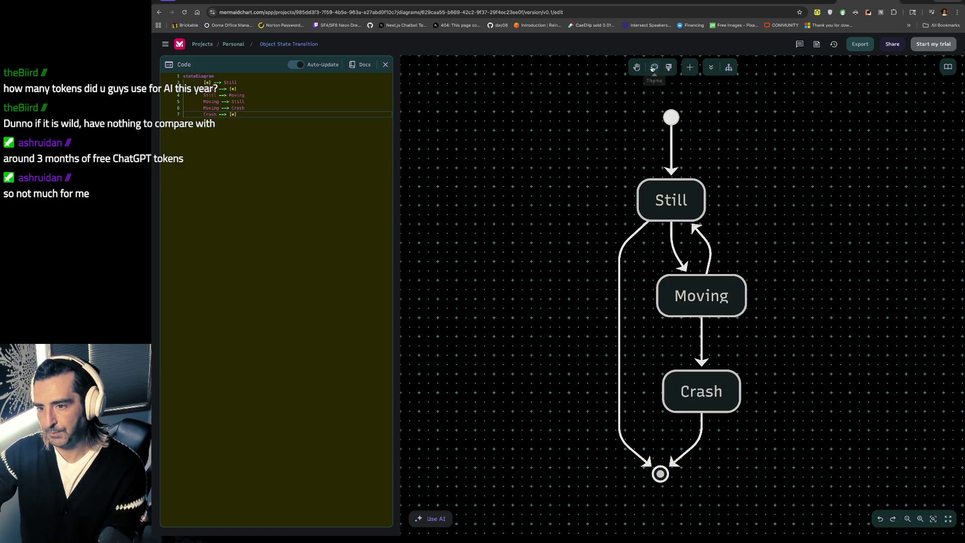
left_click(637, 67)
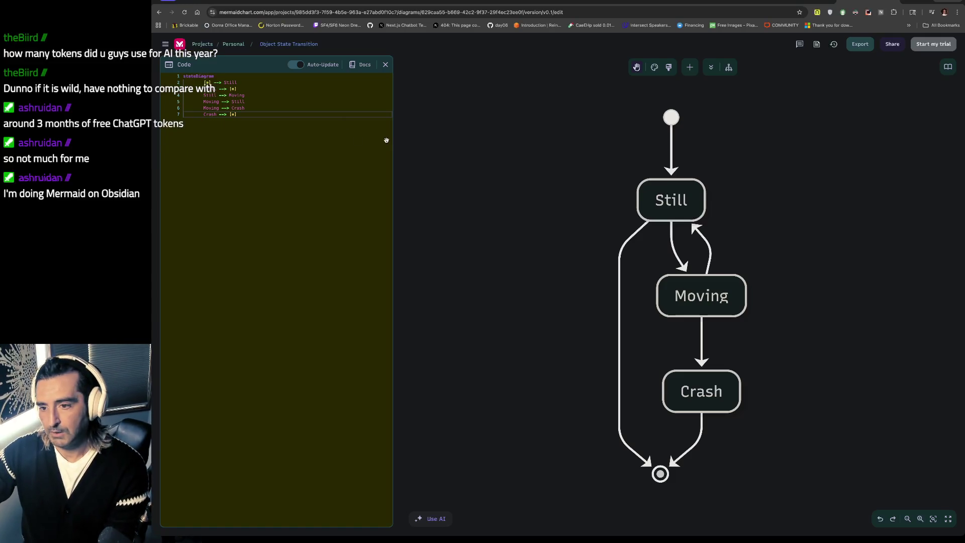
Step: Try renaming the line 2 target Still to 'A' then 'EntryPoint', and undo back to Still
left_click(670, 199)
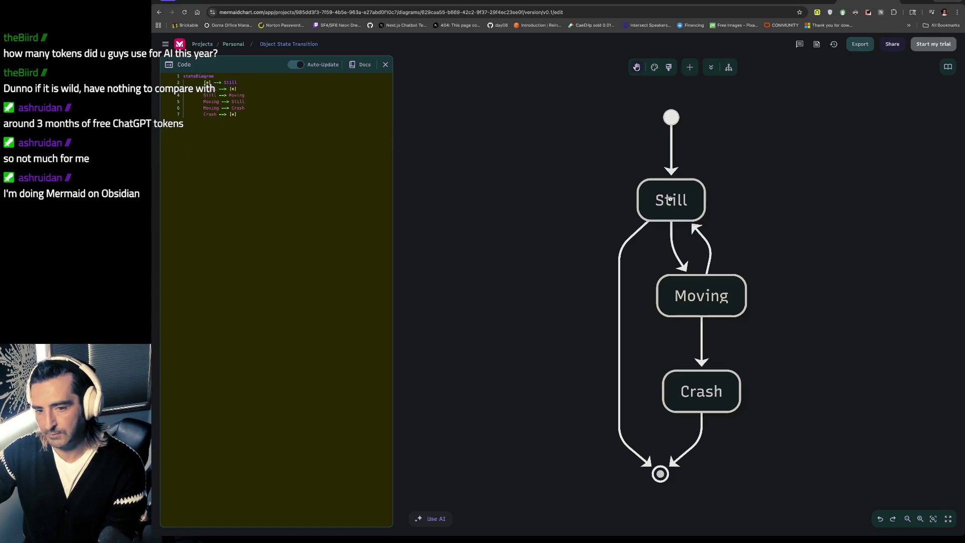
left_click(237, 76)
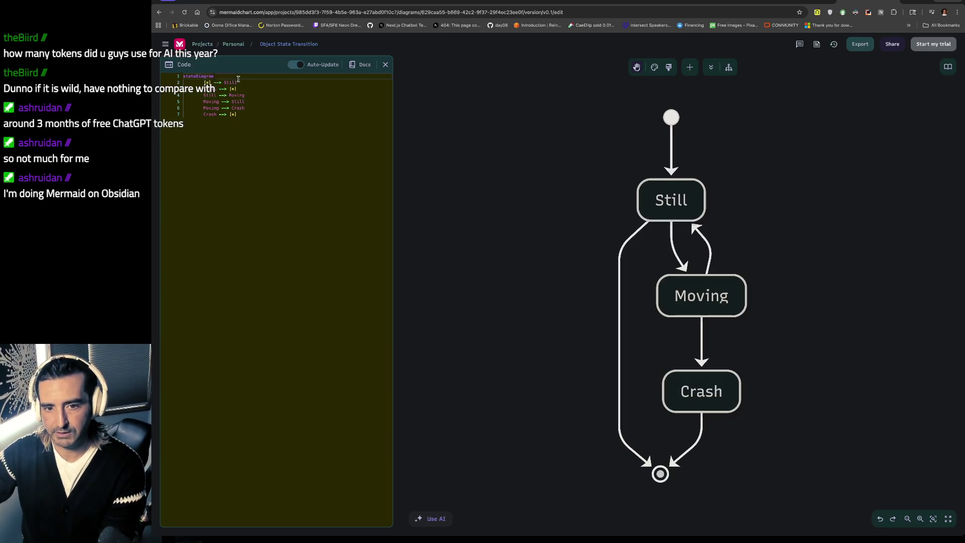
left_click(237, 83)
key("BackSpace")
key("BackSpace")
key("BackSpace")
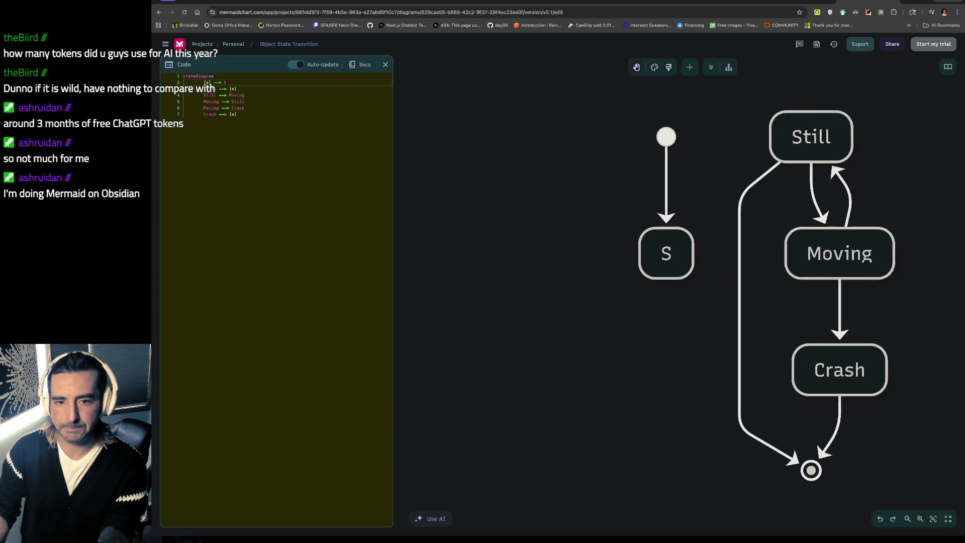
key("BackSpace")
type("A")
key("BackSpace")
type("EntryPoint")
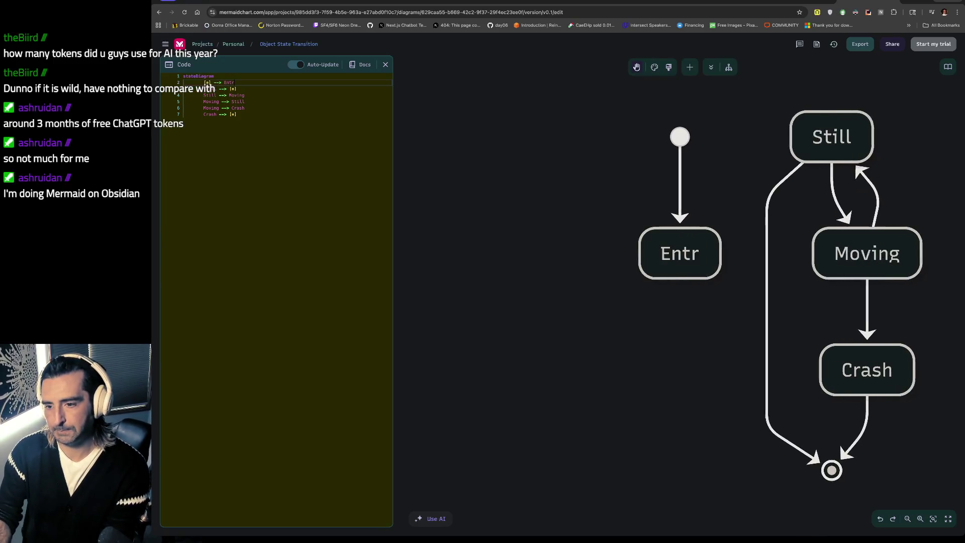
key("ctrl+z")
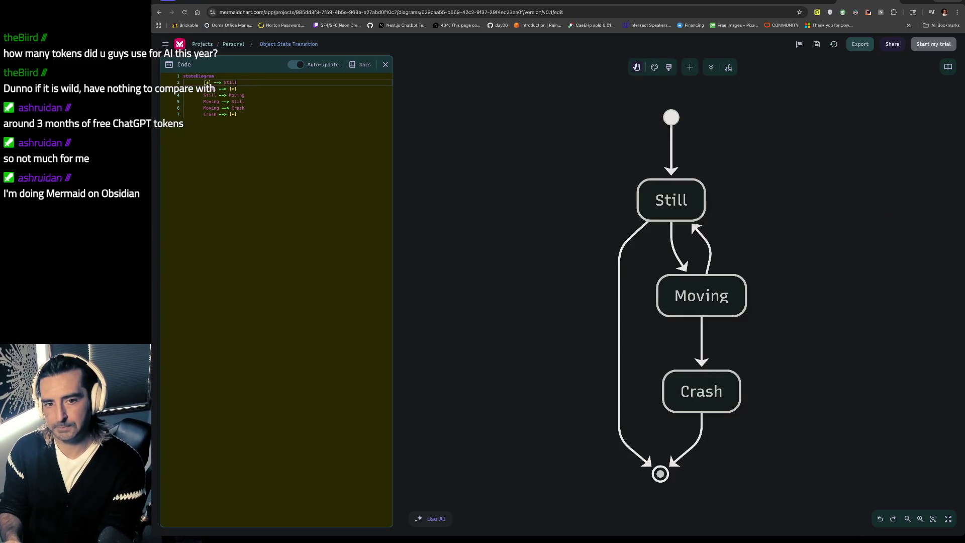
Step: Test renaming Still to 'Entry' and appending letters to Moving, reverting every change
double_click(225, 84)
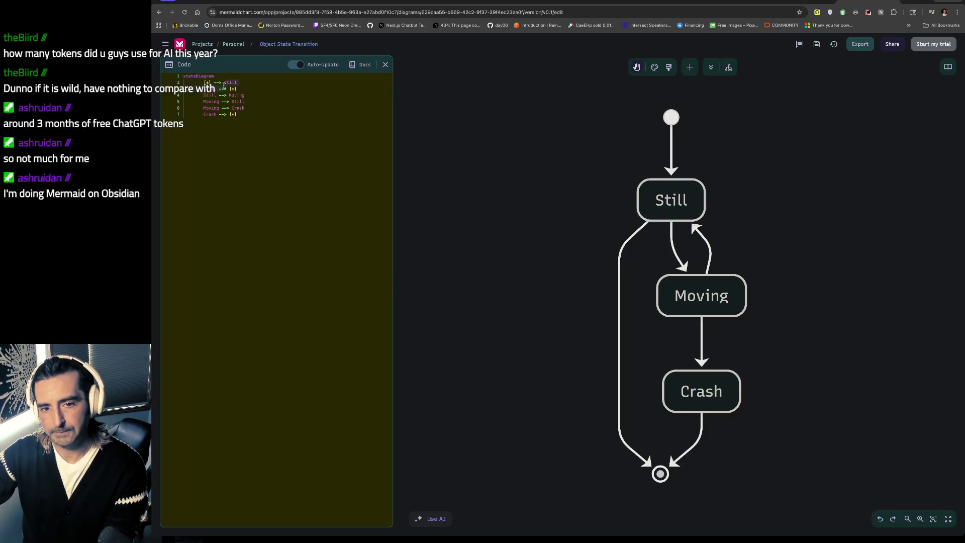
left_click(211, 147)
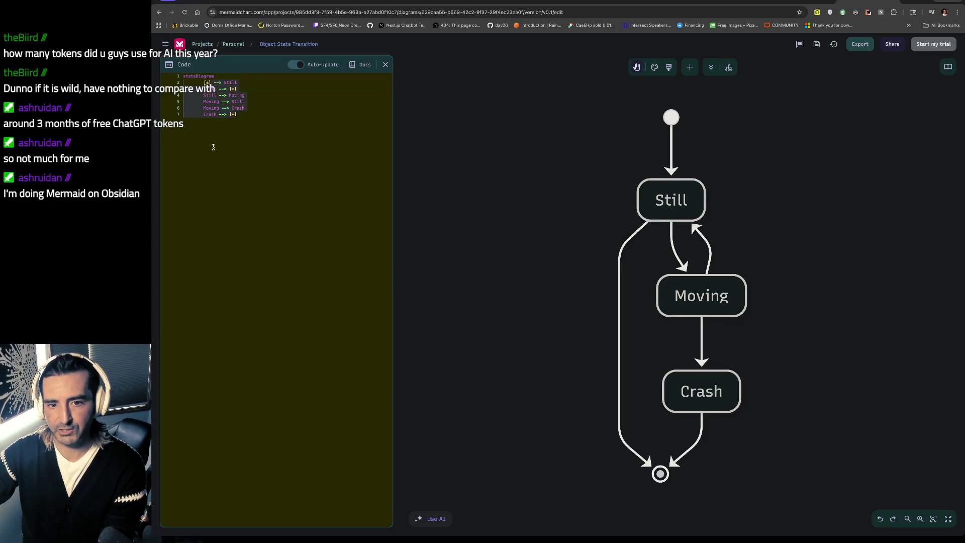
left_click_drag(218, 89, 198, 87)
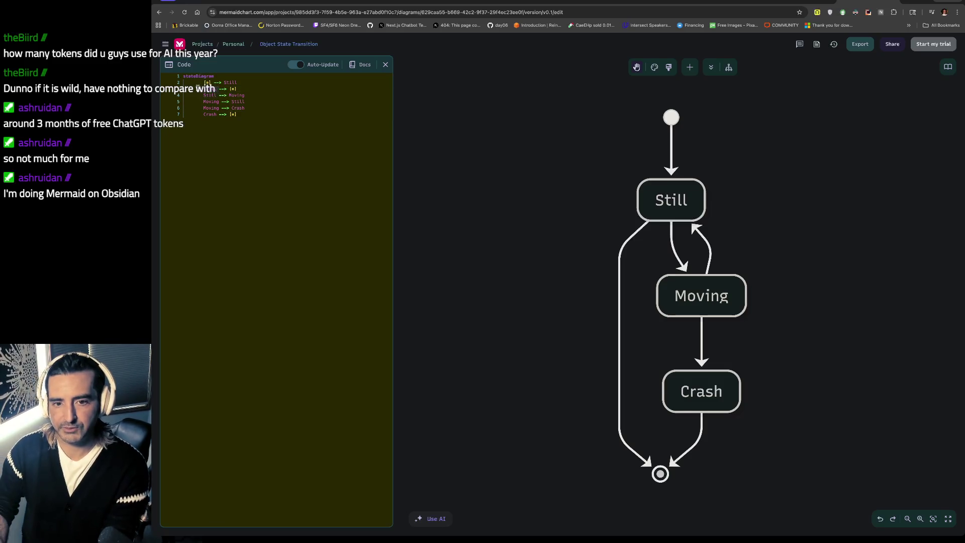
type("Entry")
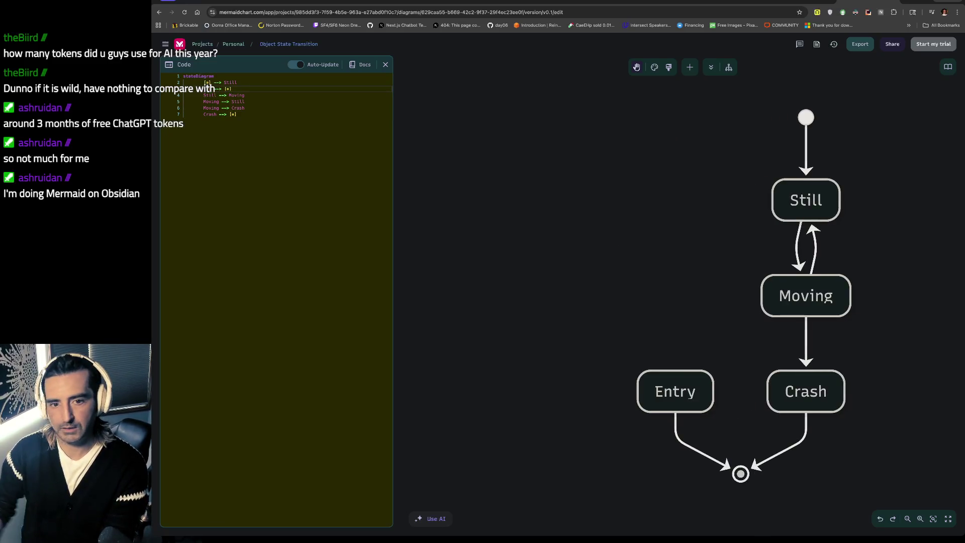
key("ctrl+z")
key("ctrl+z")
key("ctrl+z")
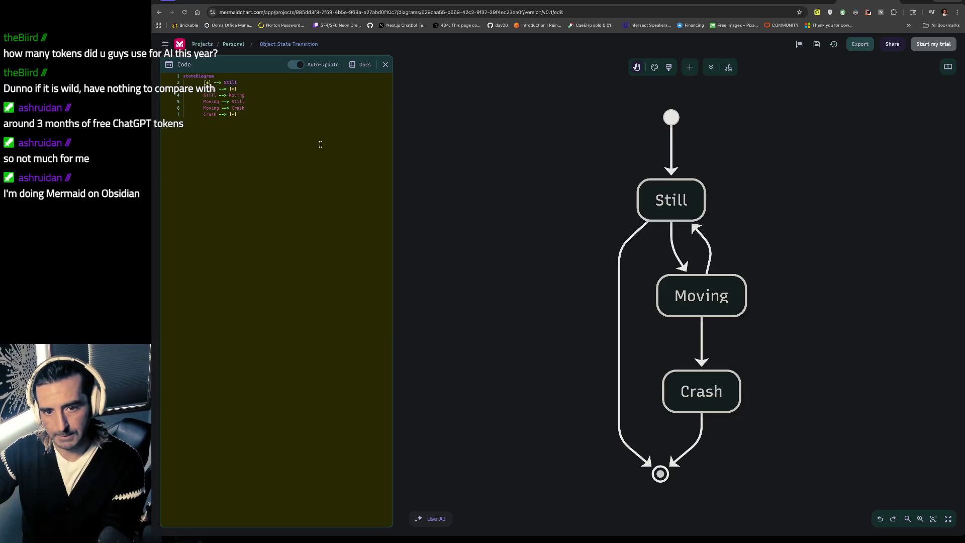
left_click(210, 102)
type("d")
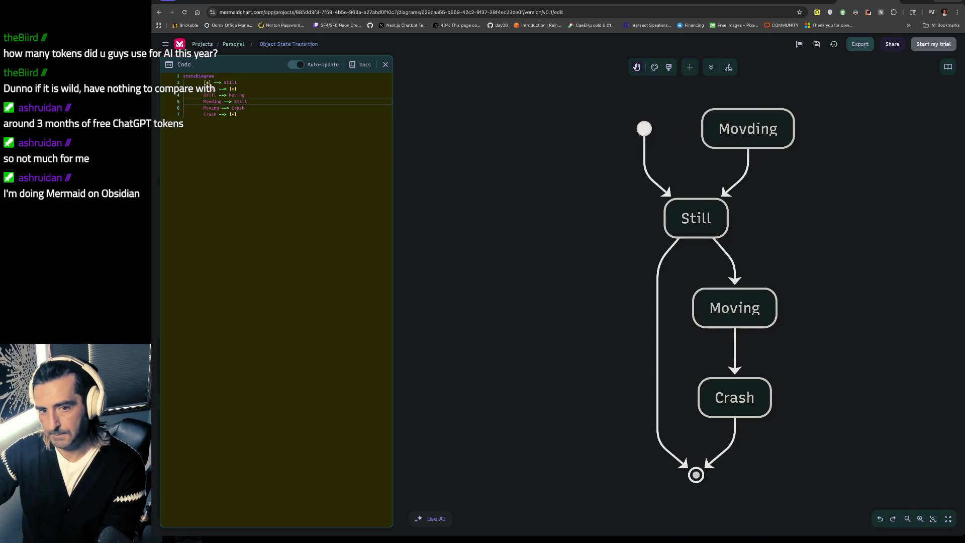
key("BackSpace")
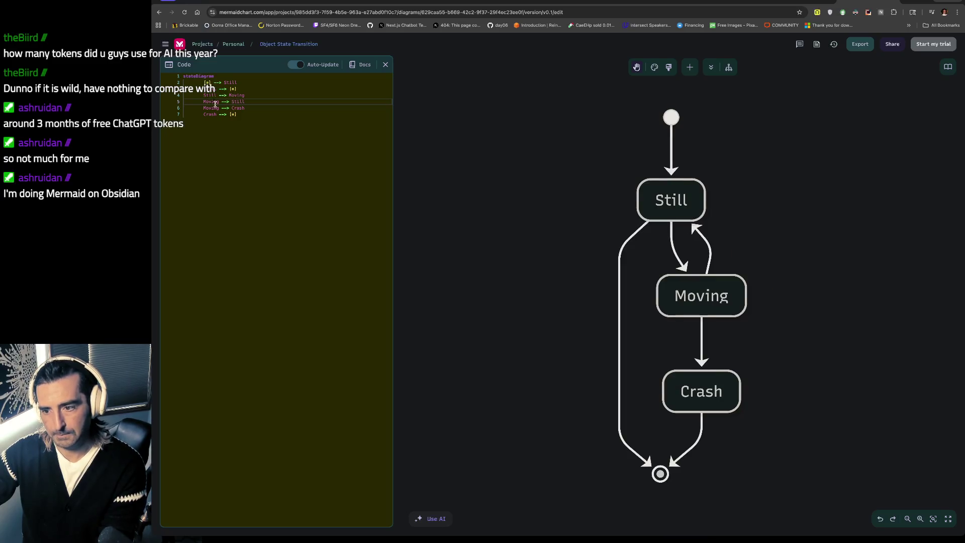
type("ddddddd")
key("BackSpace")
key("BackSpace")
key("BackSpace")
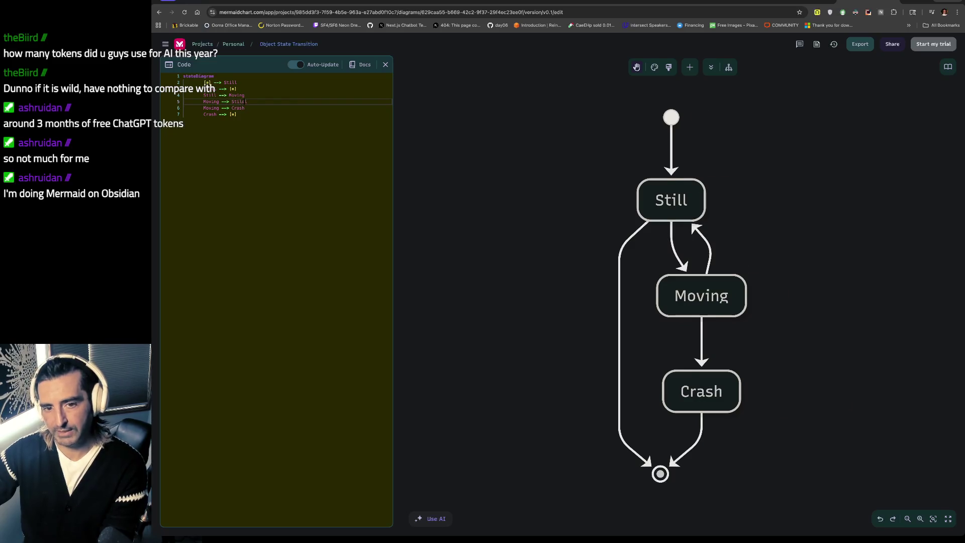
type("dddd")
key("BackSpace")
key("BackSpace")
key("BackSpace")
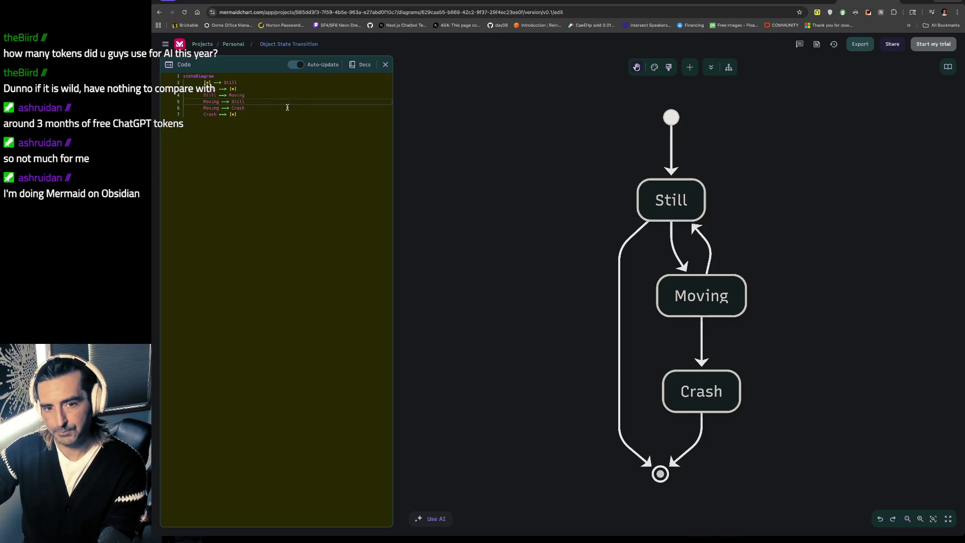
Step: Copy all the diagram code and send it as a message in a new chatgpt.com chat
key("ctrl+a")
key("ctrl+c")
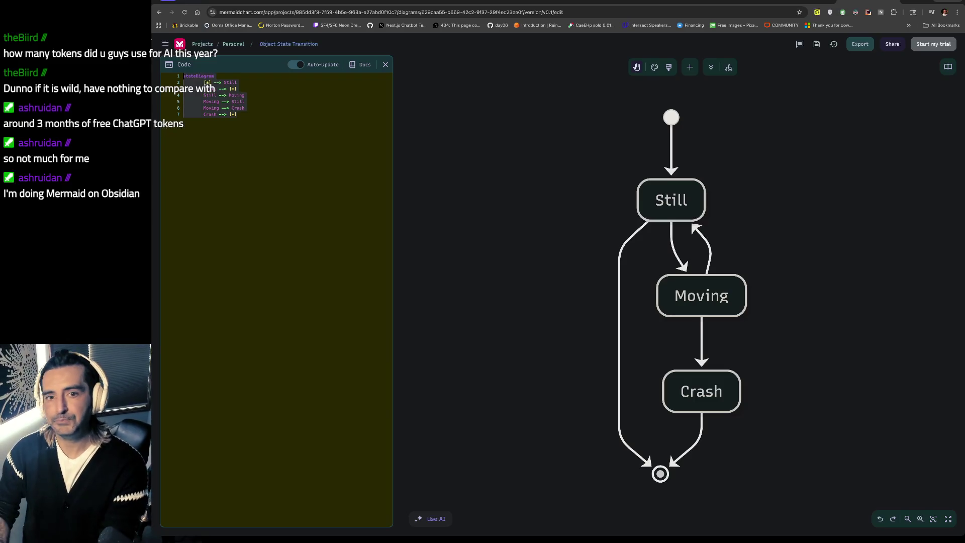
key("ctrl+t")
type("chatgpt")
key("Return")
key("ctrl+v")
key("Return")
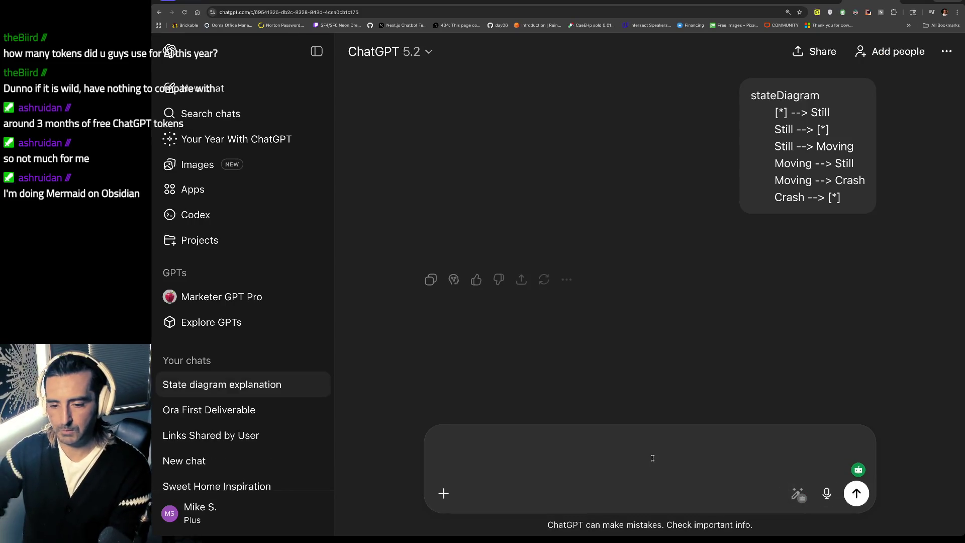
Step: Ask ChatGPT 'in mermaid when i update any one of these nodes, the text for it, mermaid gens a new node,WHY?', then return to Mermaid Chart
type("when i am upd")
key("ctrl+a")
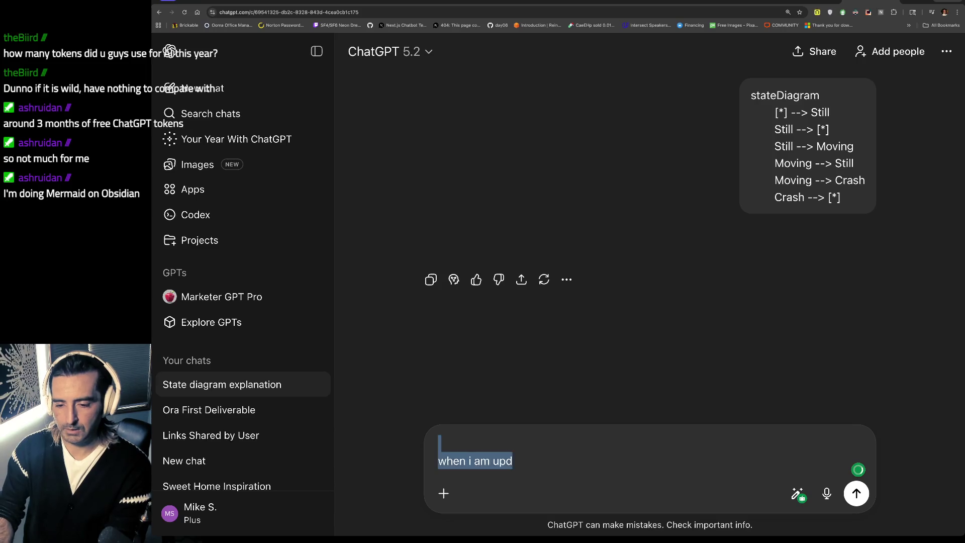
key("BackSpace")
type("in mermaid when i update any one of these nodes")
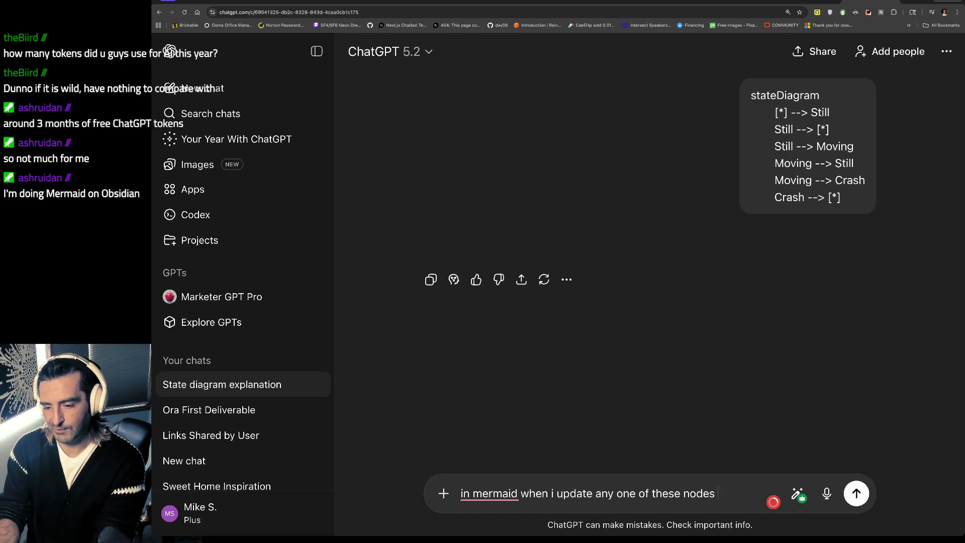
type(", the te")
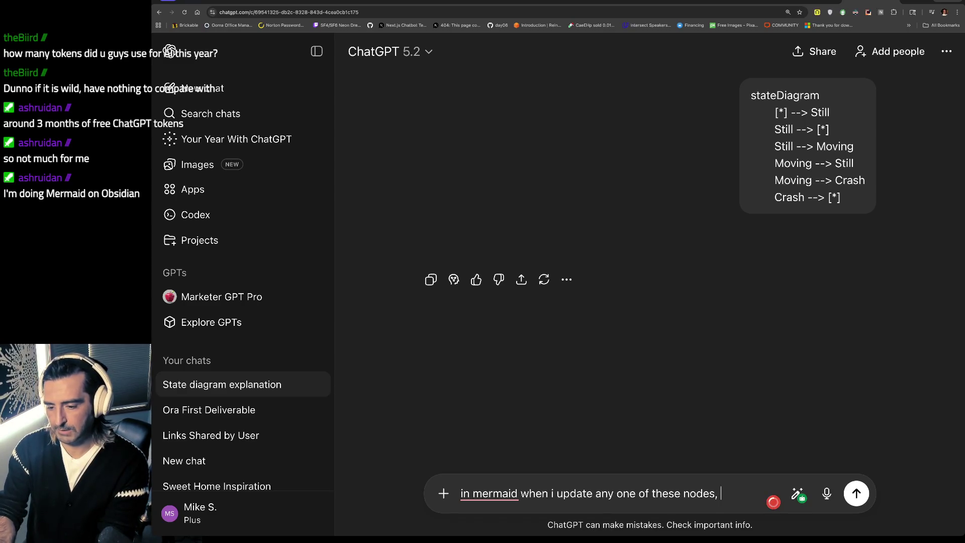
type("xt for it,")
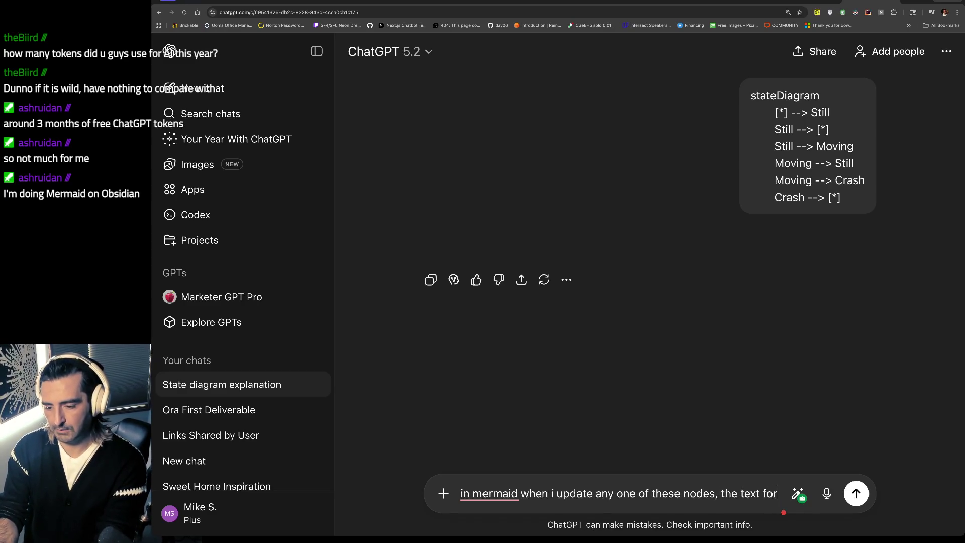
type(" mermaid gens")
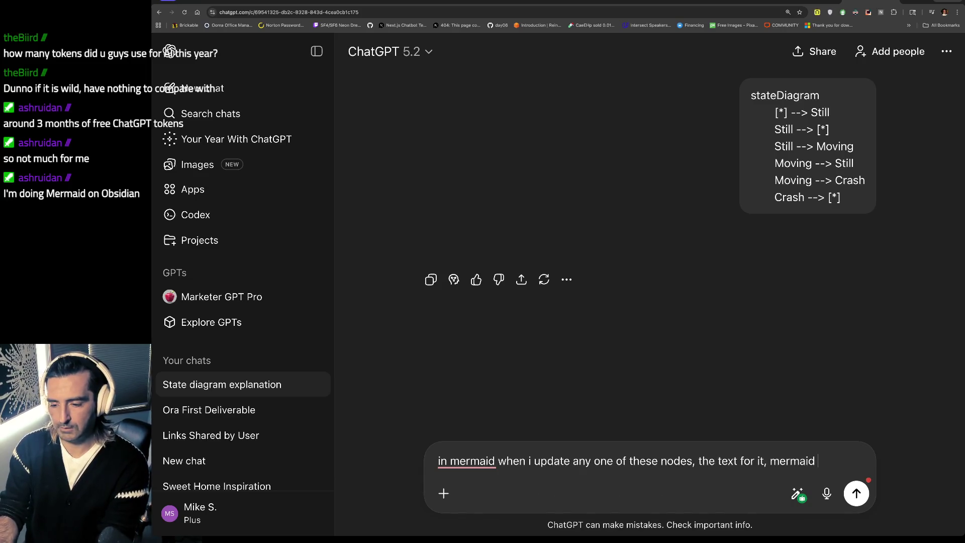
type(" a new node,")
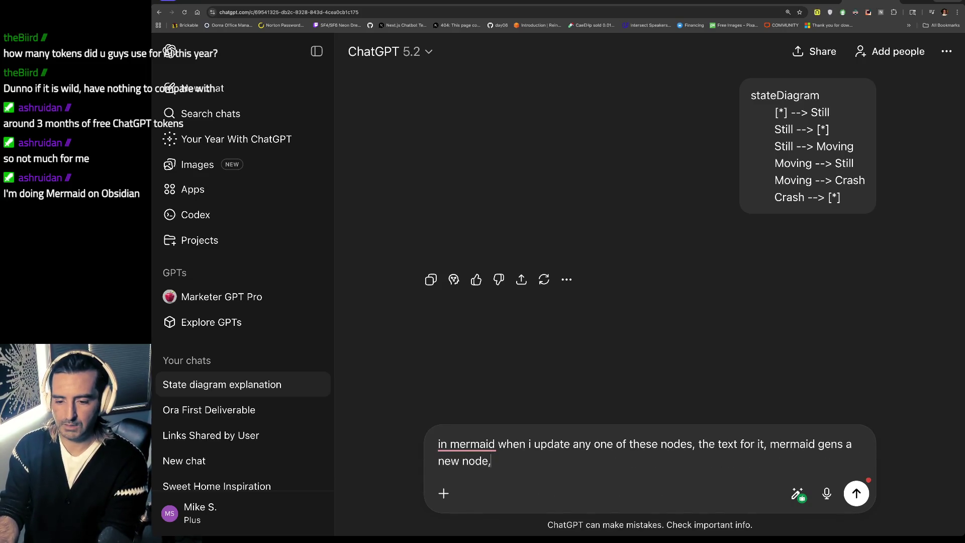
type("WHY?")
key("Return")
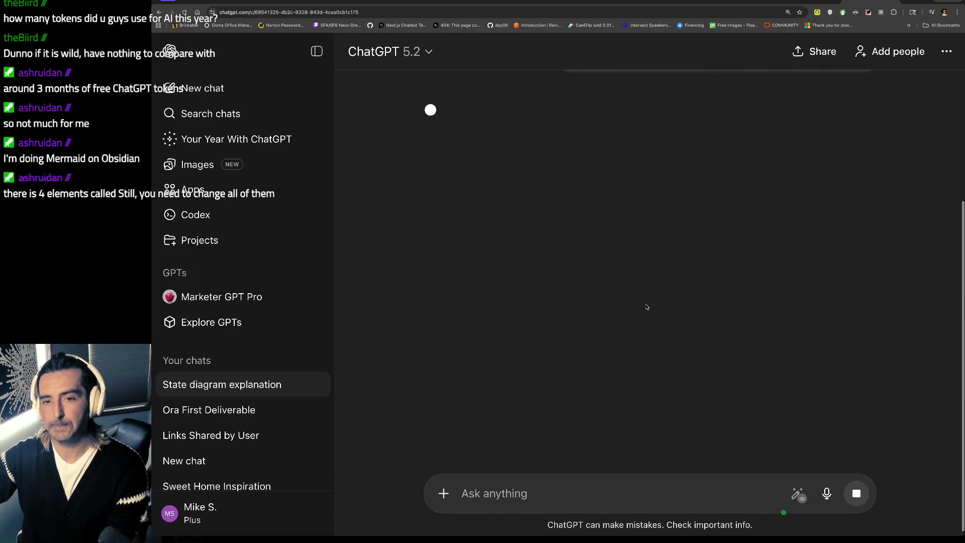
left_click(669, 3)
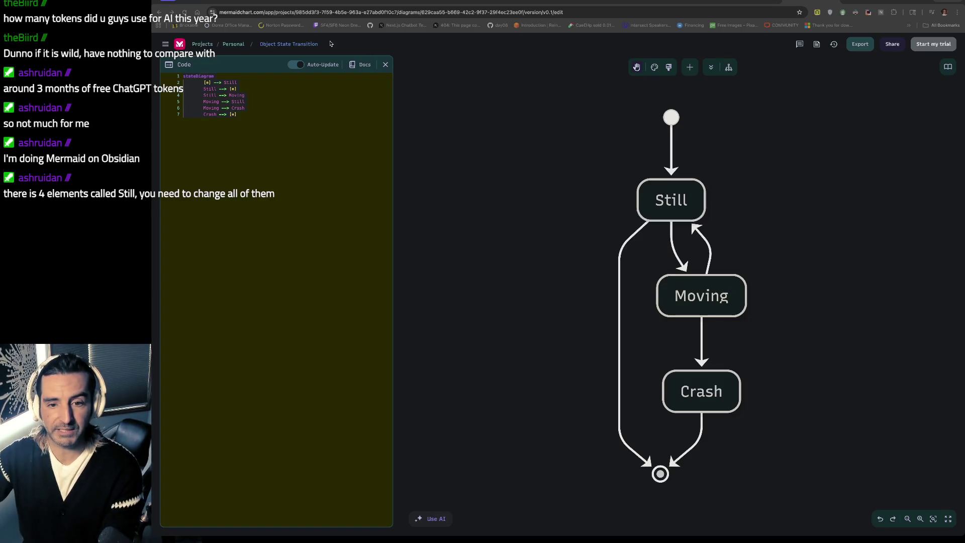
left_click(223, 85)
key("ctrl+a")
left_click_drag(221, 88, 201, 88)
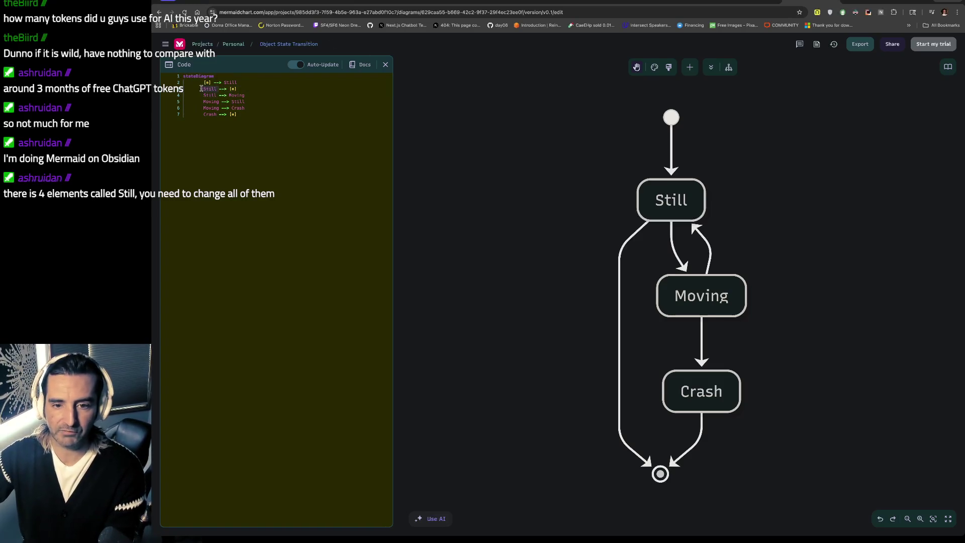
key("ctrl+f")
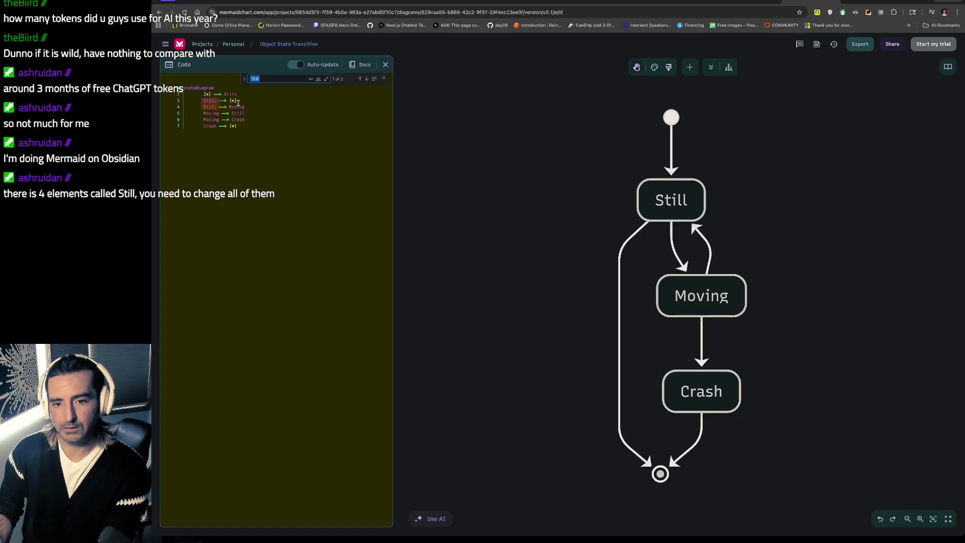
type("2")
key("ctrl+a")
left_click(203, 126)
left_click(217, 101)
type("2")
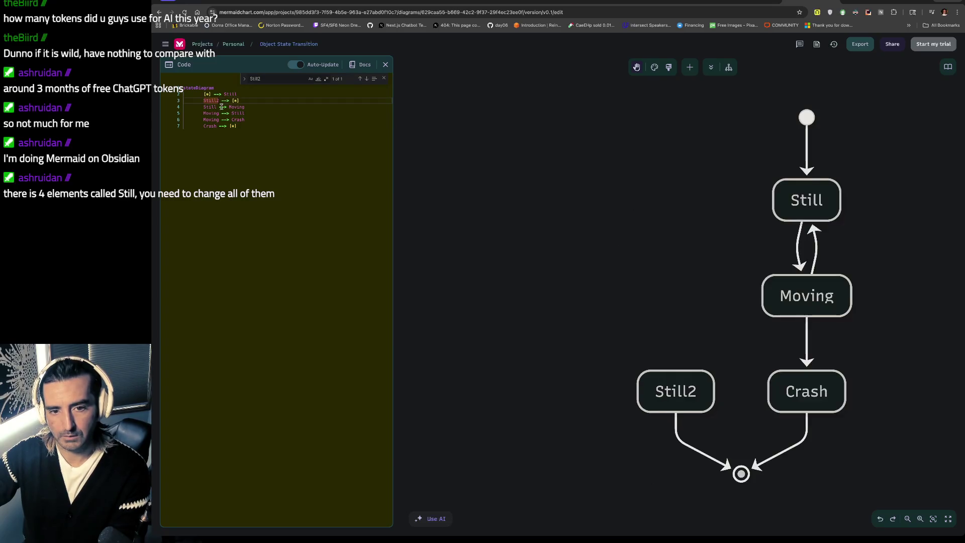
left_click(221, 107)
key("BackSpace")
type("2")
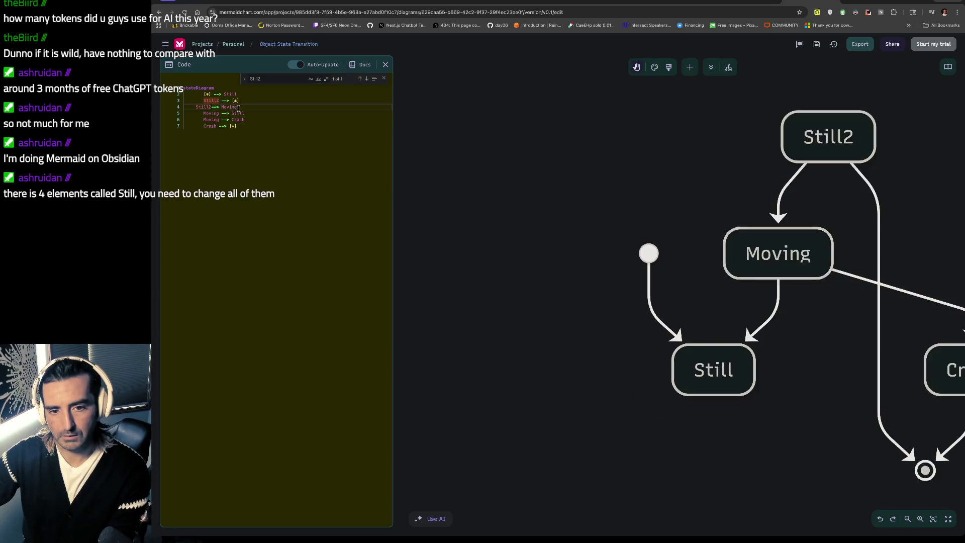
left_click_drag(245, 113, 231, 113)
type("Still2")
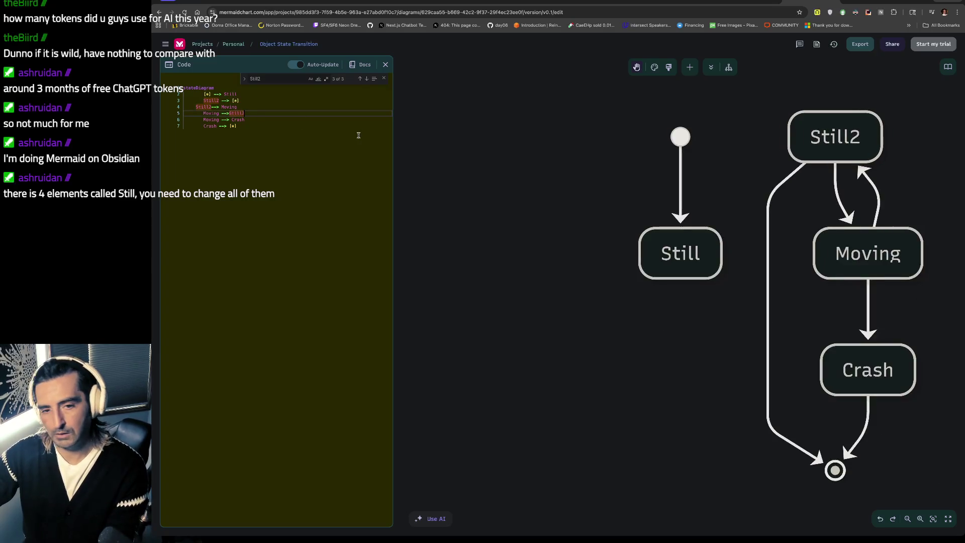
key("ctrl+z")
key("ctrl+z")
key("ctrl+z")
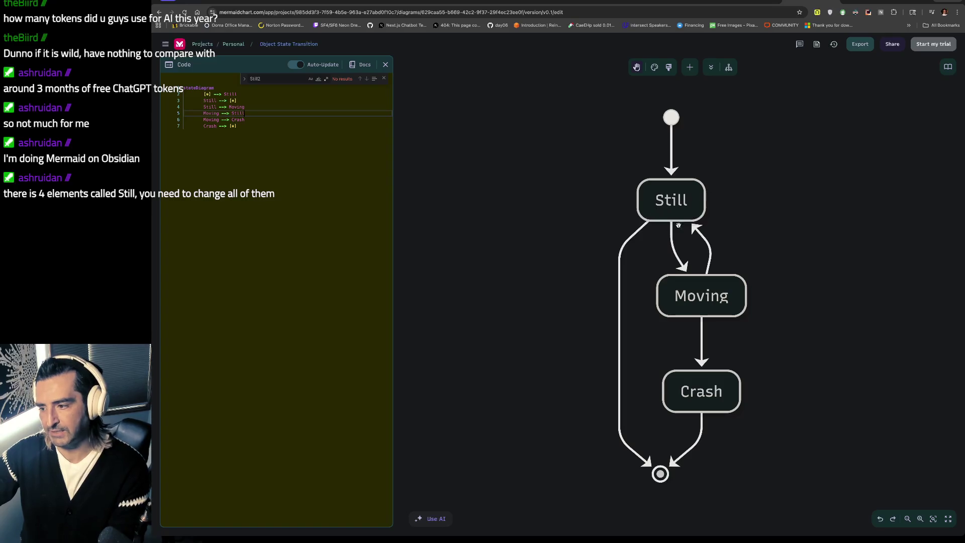
Step: Read ChatGPT's reply and highlight its explanation that a new node is created
key("ctrl+Tab")
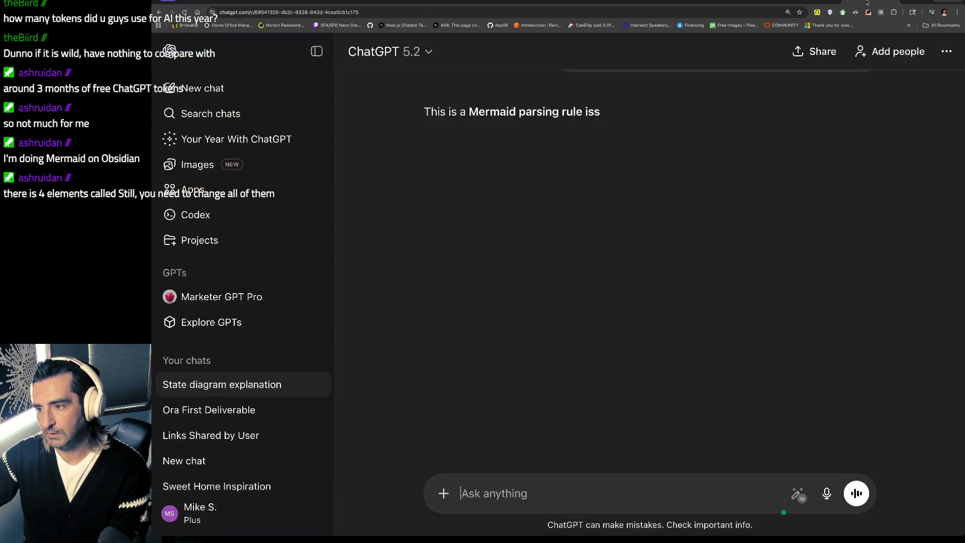
scroll(625, 344, "down", 3)
scroll(625, 344, "down", 5)
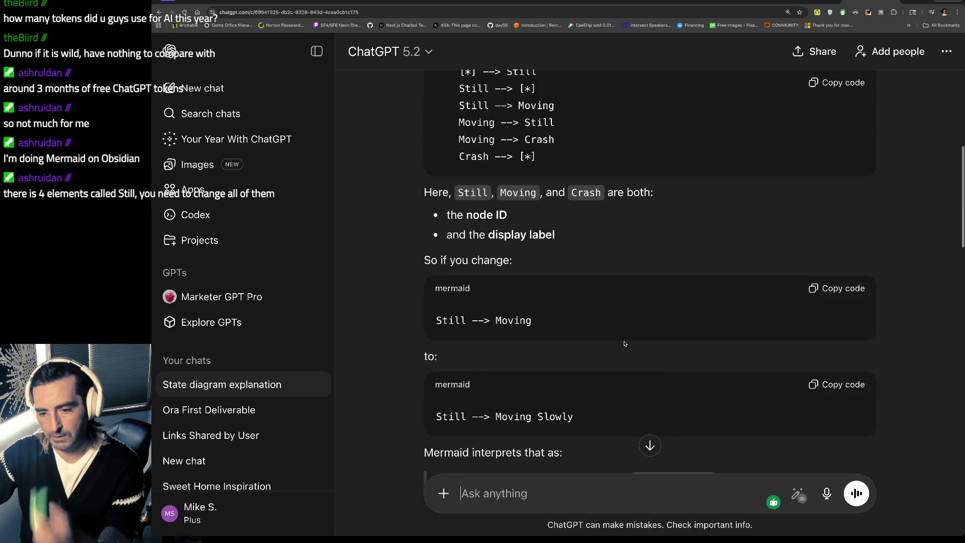
left_click_drag(456, 192, 463, 215)
scroll(573, 232, "down", 1)
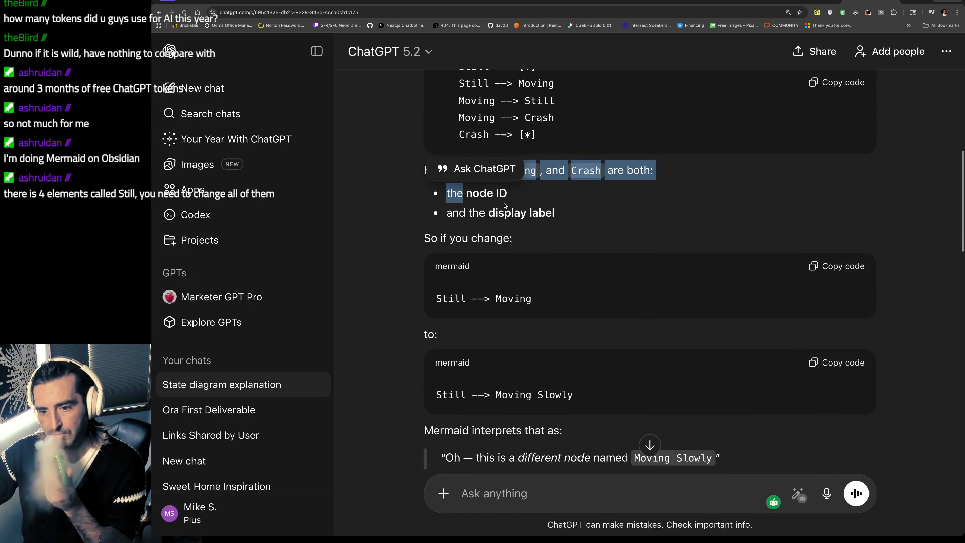
scroll(549, 242, "down", 1)
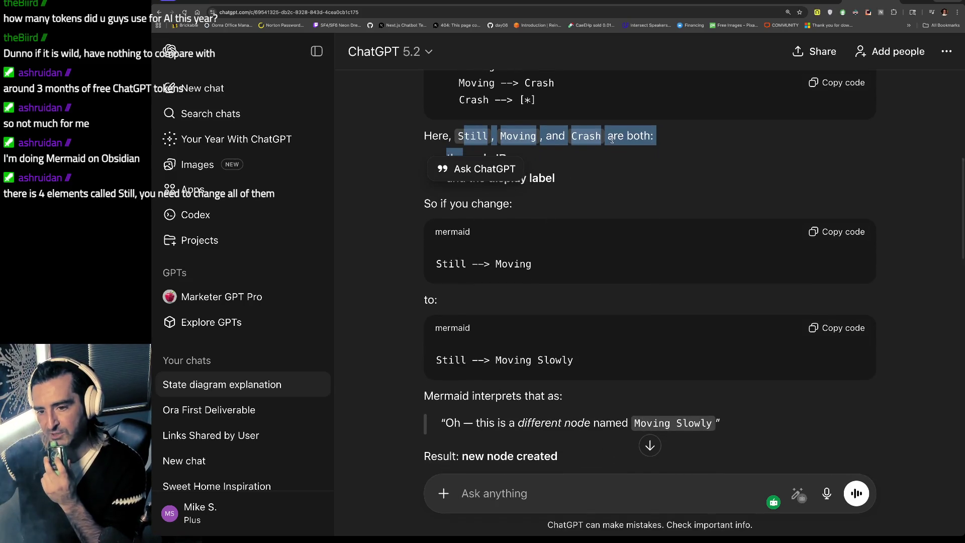
left_click(491, 216)
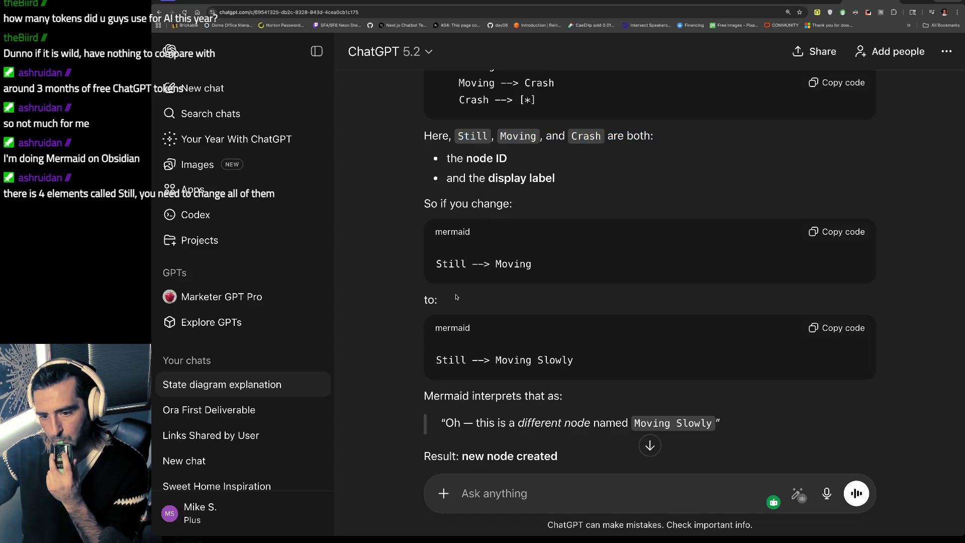
scroll(462, 291, "down", 3)
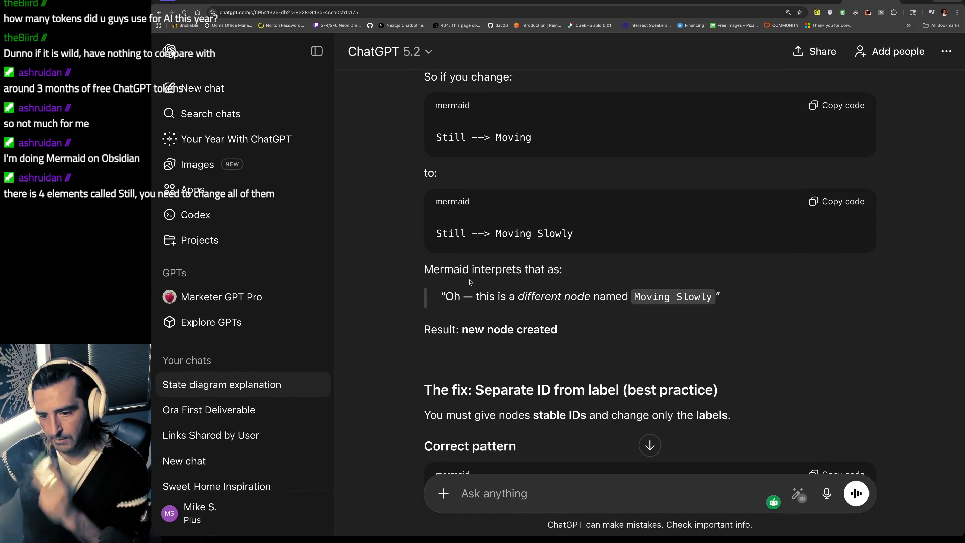
left_click_drag(471, 281, 604, 316)
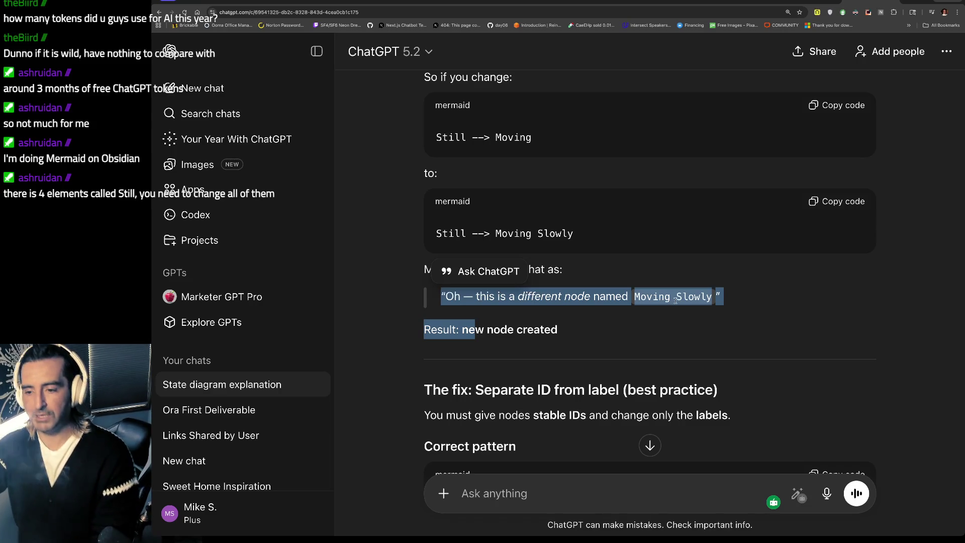
Step: Copy the 'Correct pattern' state diagram code with stable IDs and return to Mermaid Chart
scroll(674, 297, "down", 2)
scroll(553, 211, "down", 3)
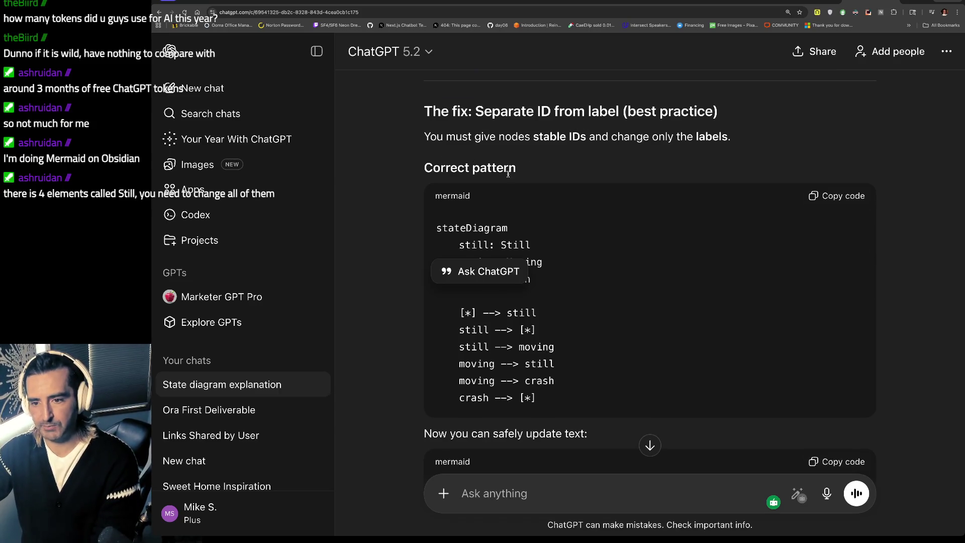
scroll(507, 174, "down", 1)
scroll(536, 134, "down", 3)
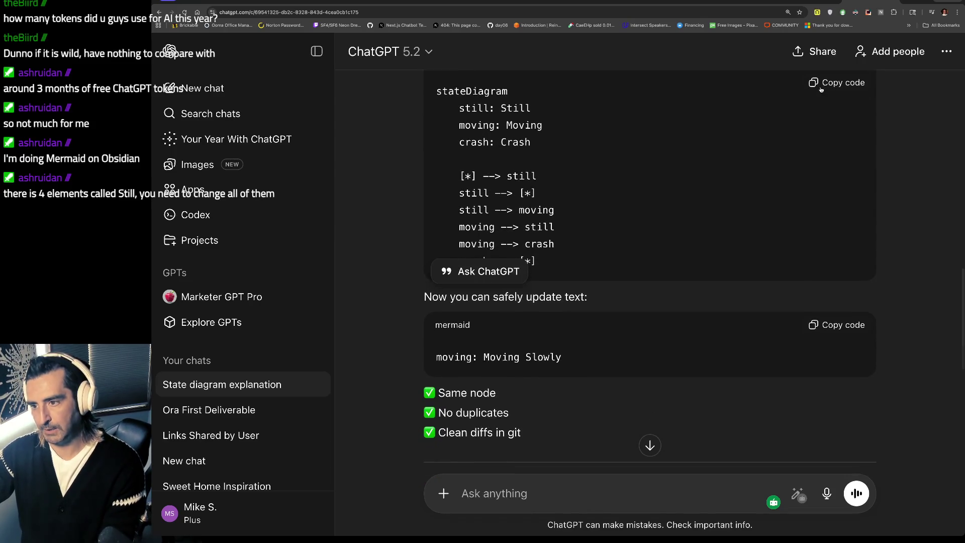
left_click(837, 83)
left_click(809, 3)
Step: Replace the diagram code with the pasted stable-ID version, testing and undoing edits to still and moving
key("ctrl+a")
type("stateDiagram     still: Still     moving: Moving     crash: Crash      [*] --> still     still --> [*]     still --> moving     moving --> still     moving --> crash     crash --> [*]")
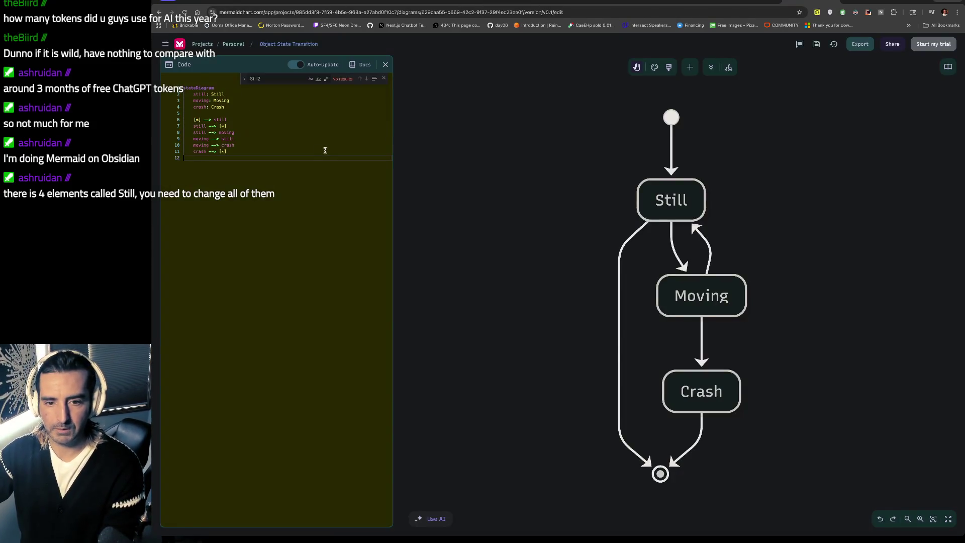
left_click(201, 126)
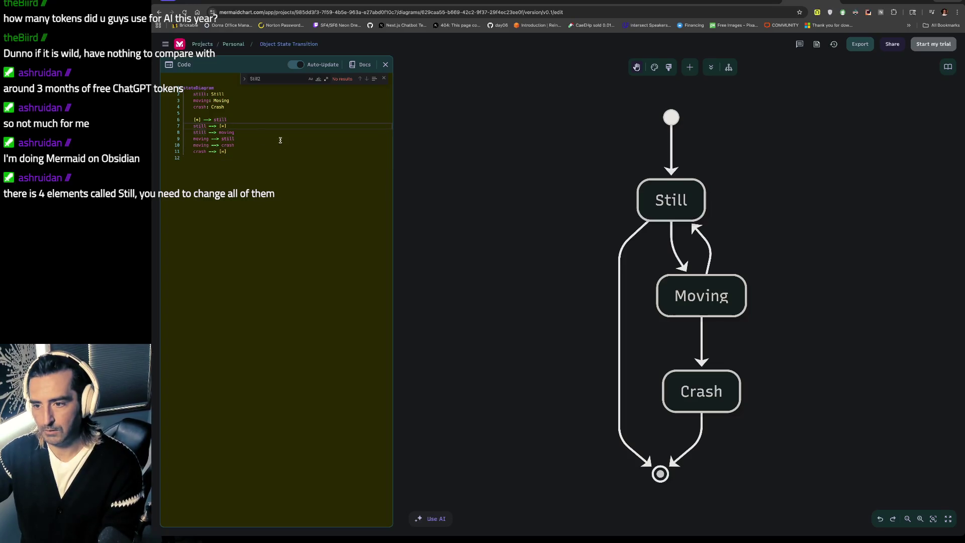
left_click(384, 79)
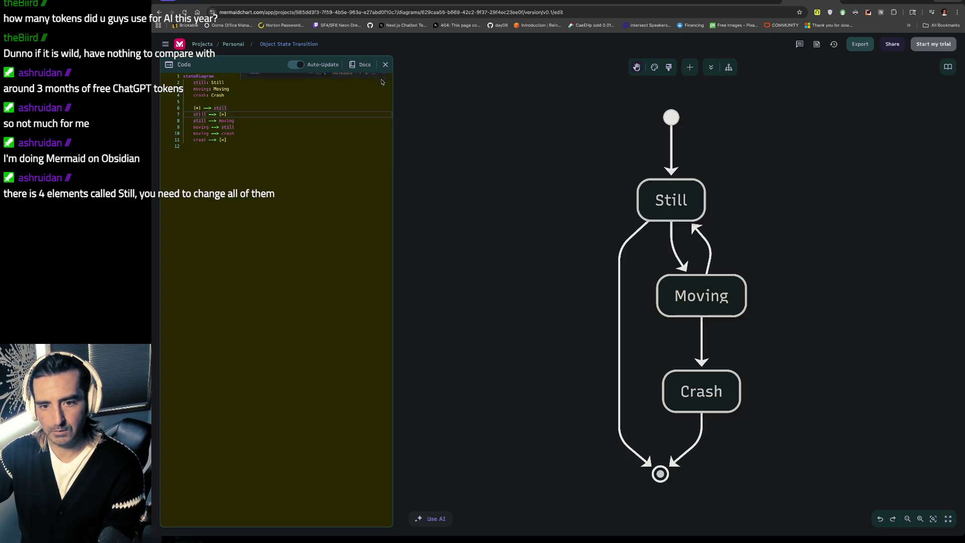
left_click(248, 129)
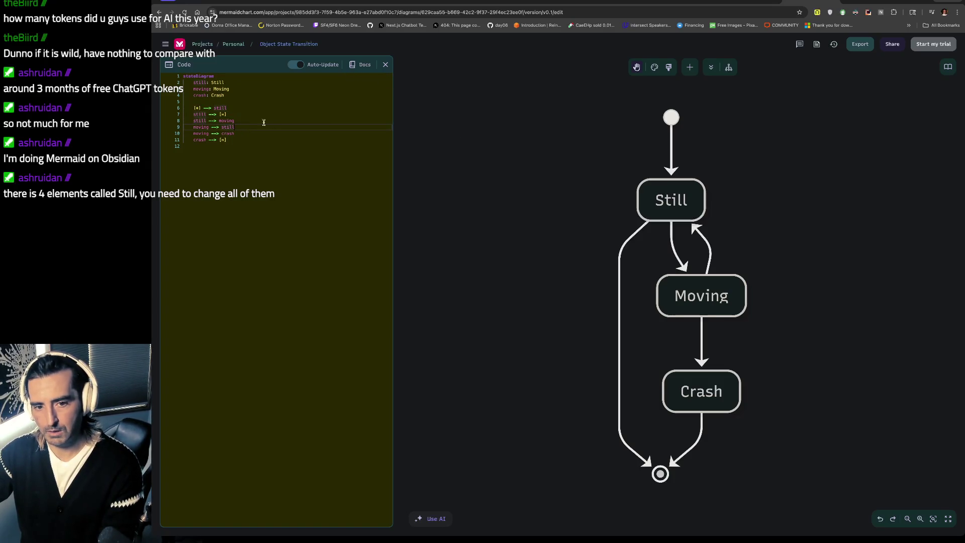
left_click(231, 127)
type("ddddddddd")
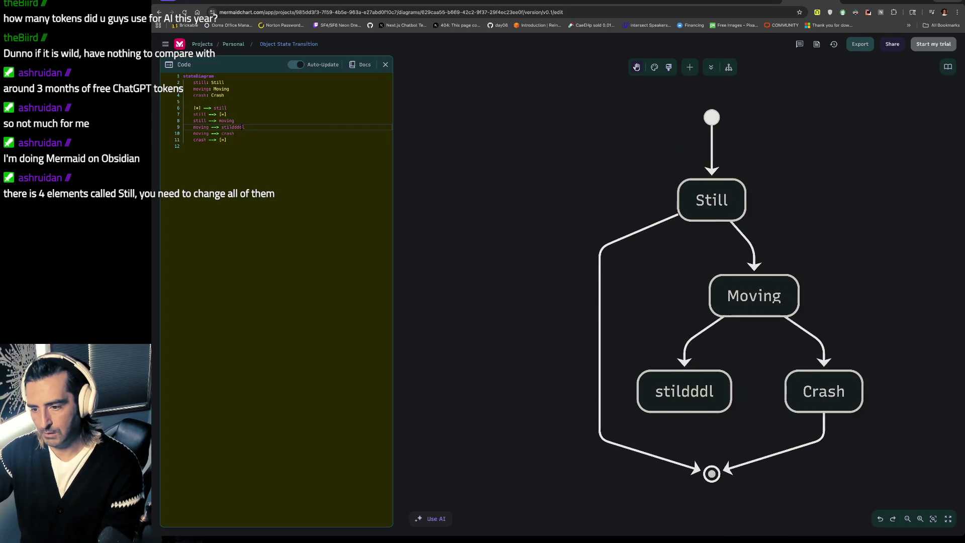
key("ctrl+z")
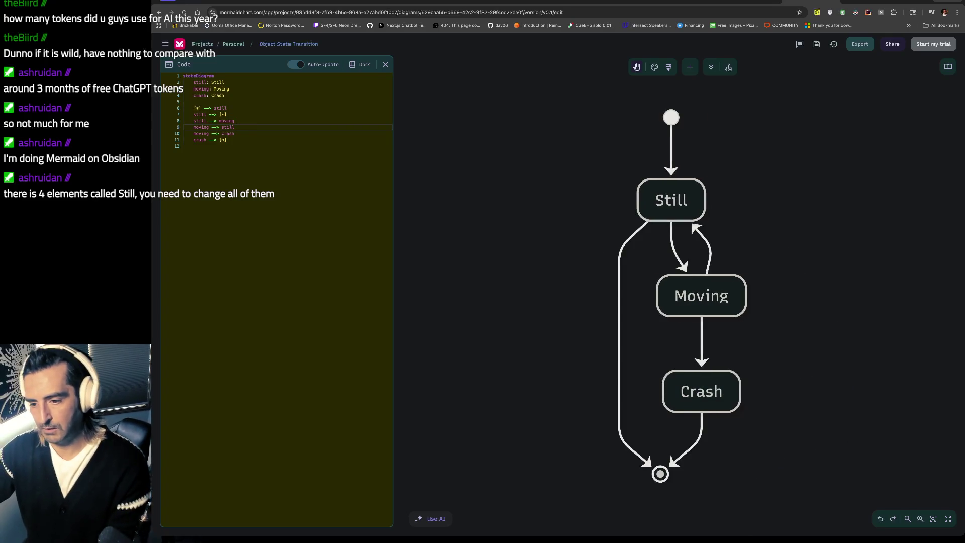
type("dd")
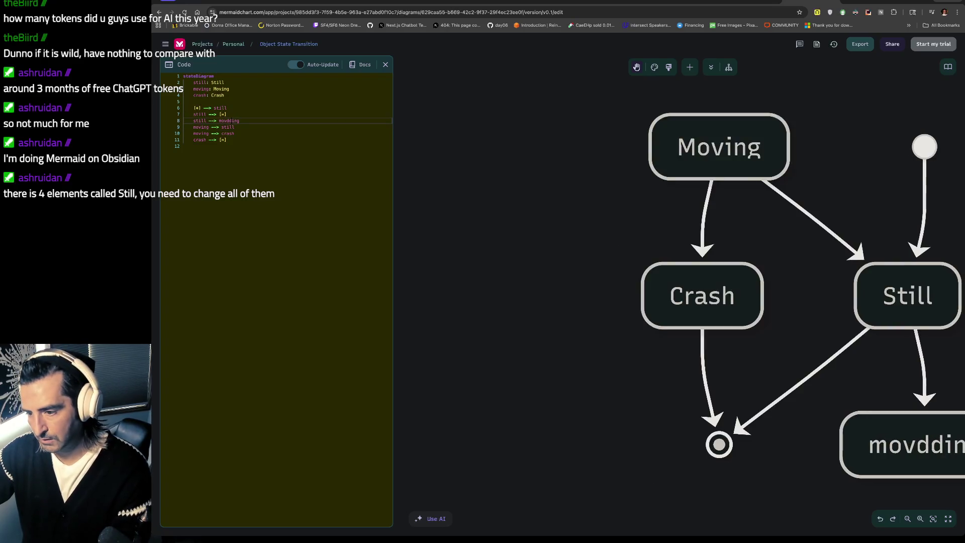
key("ctrl+z")
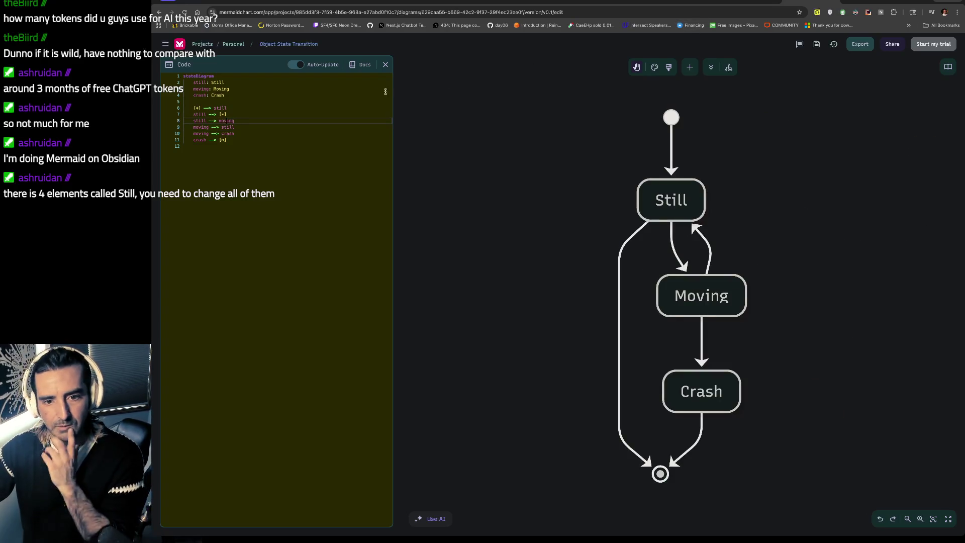
Step: Fix the misspelled 'stildl' id on line 2 to 'still' and select all the code
left_click_drag(204, 85, 212, 106)
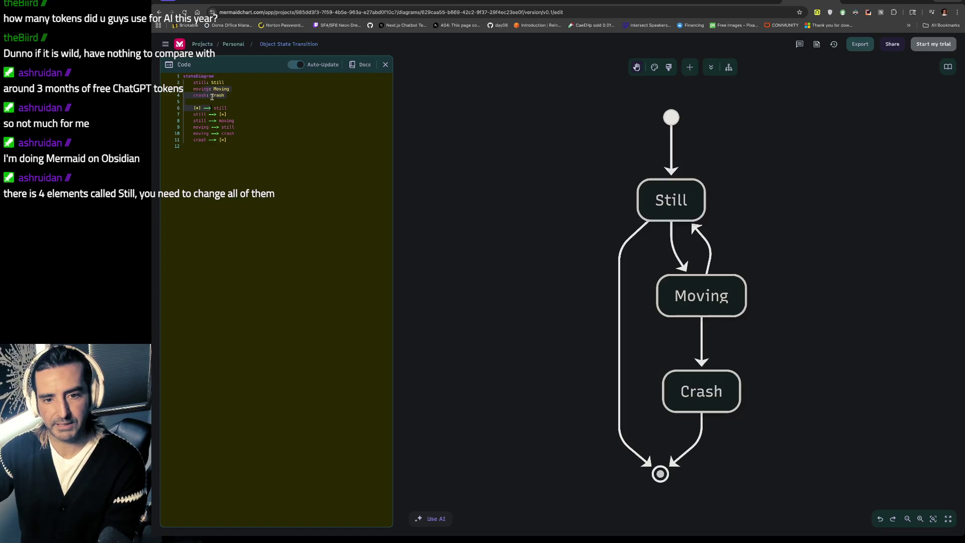
left_click(205, 85)
type("l")
key("BackSpace")
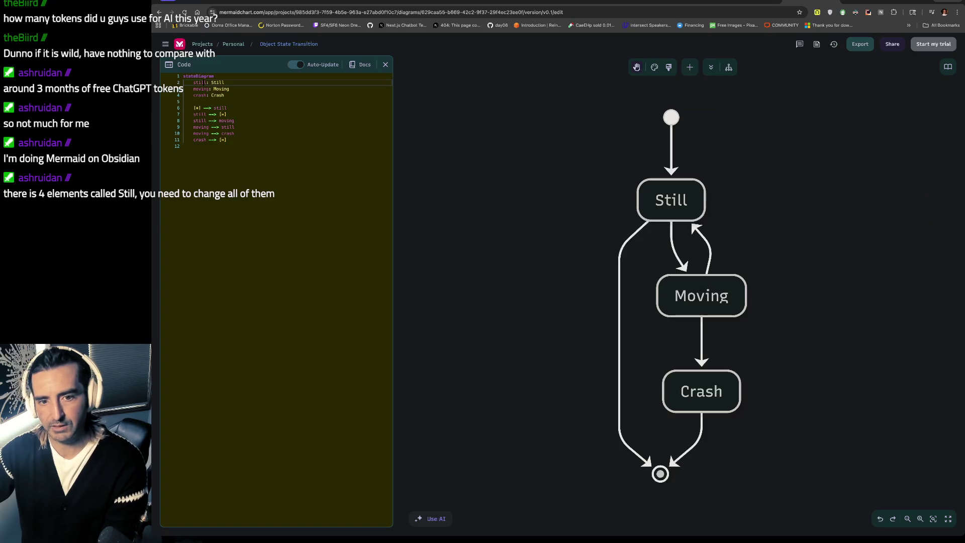
left_click(278, 127)
key("ctrl+a")
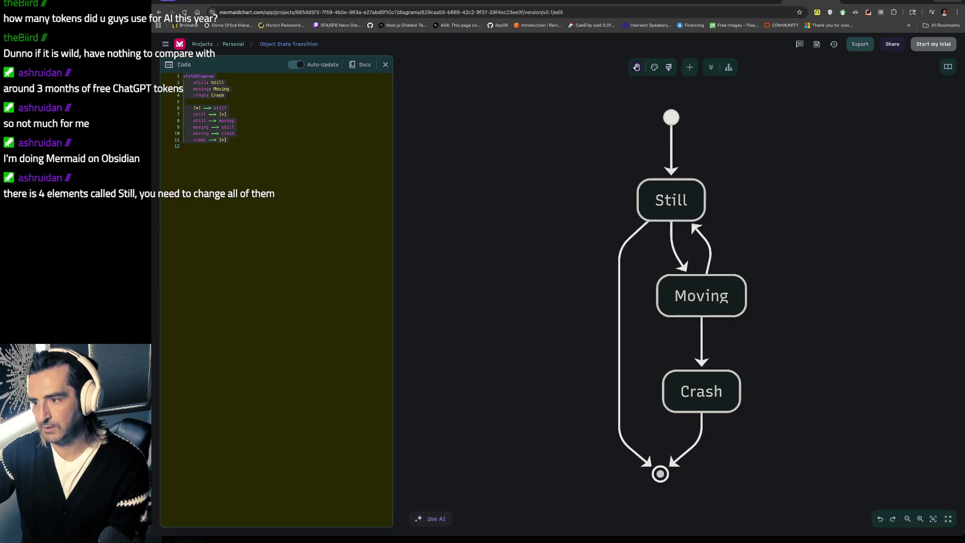
left_click(861, 2)
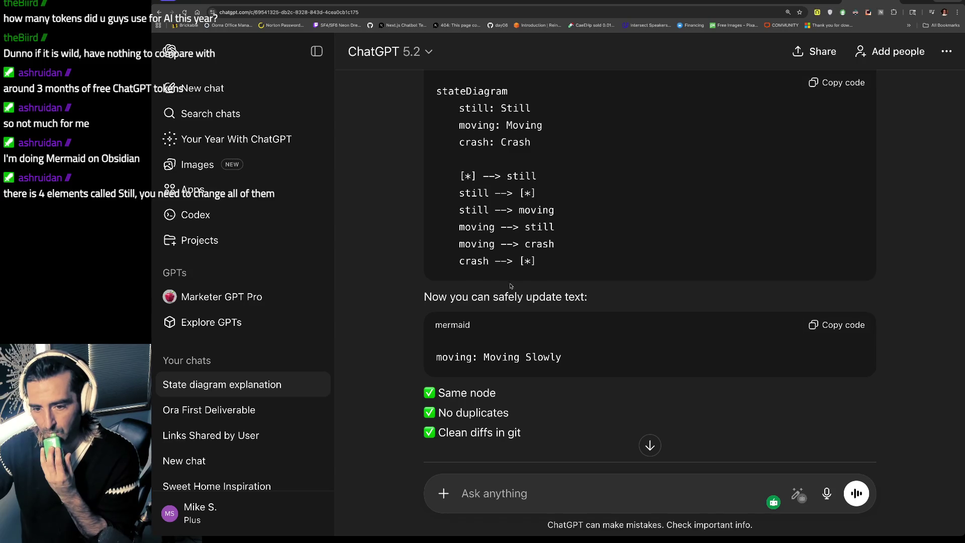
Step: Highlight ChatGPT's 'Now you can safely update text' line, then return to the Object State Transition diagram
left_click_drag(591, 297, 439, 297)
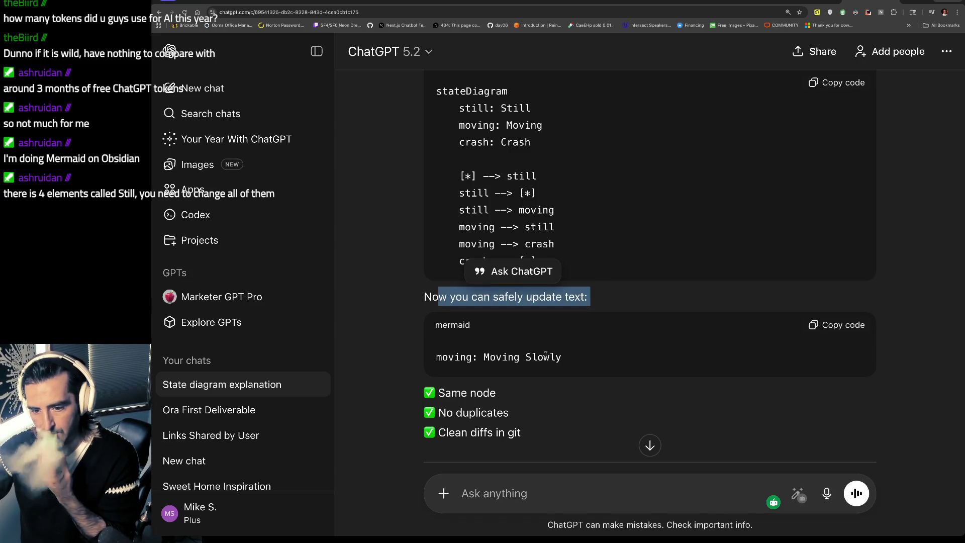
left_click(601, 230)
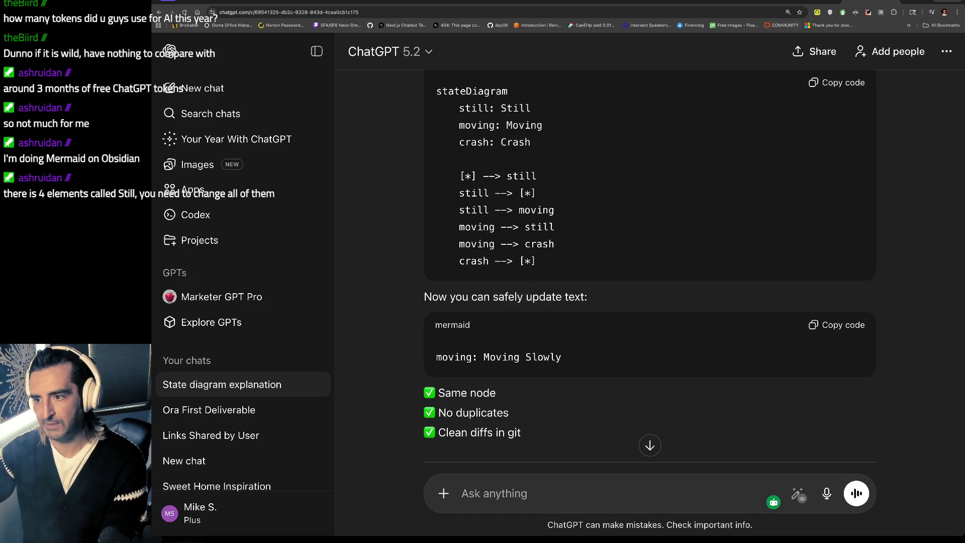
key("ctrl+Tab")
left_click(250, 90)
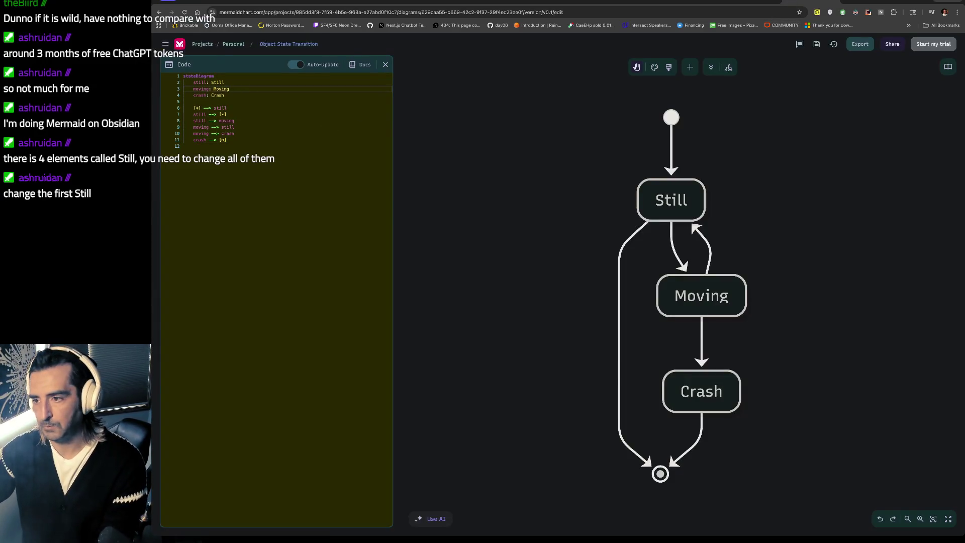
left_click(807, 3)
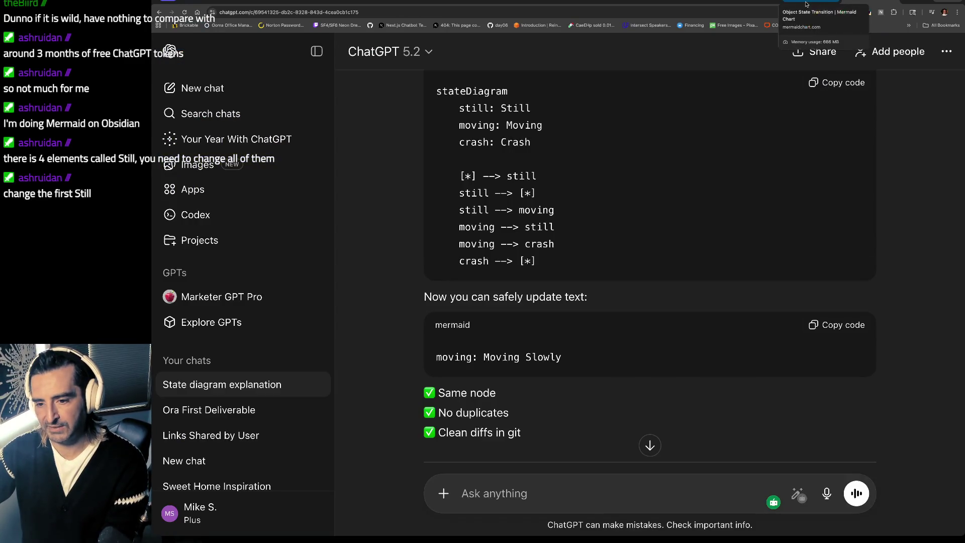
left_click(807, 4)
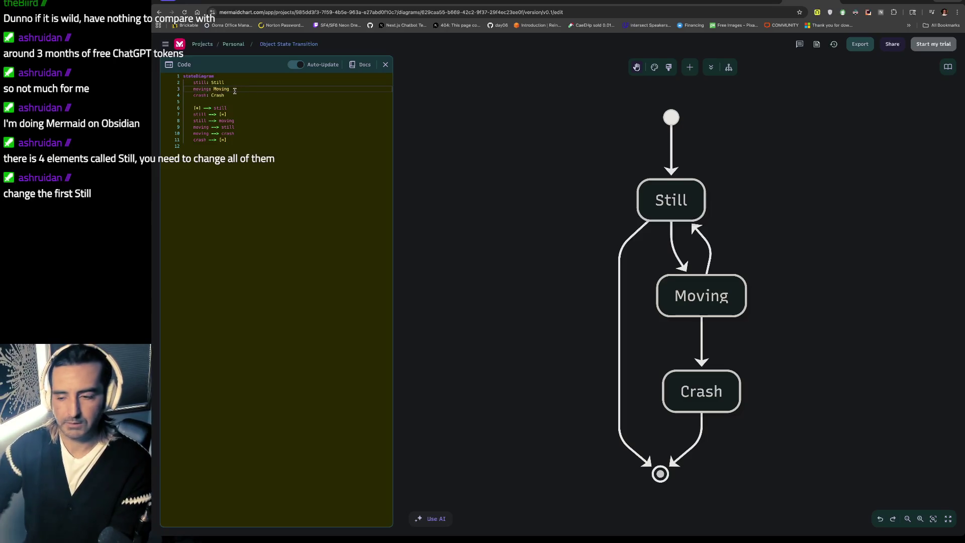
Step: Append 'Slowly' to line 3 so the Moving state is labelled 'Moving Slowly'
type("Slowly")
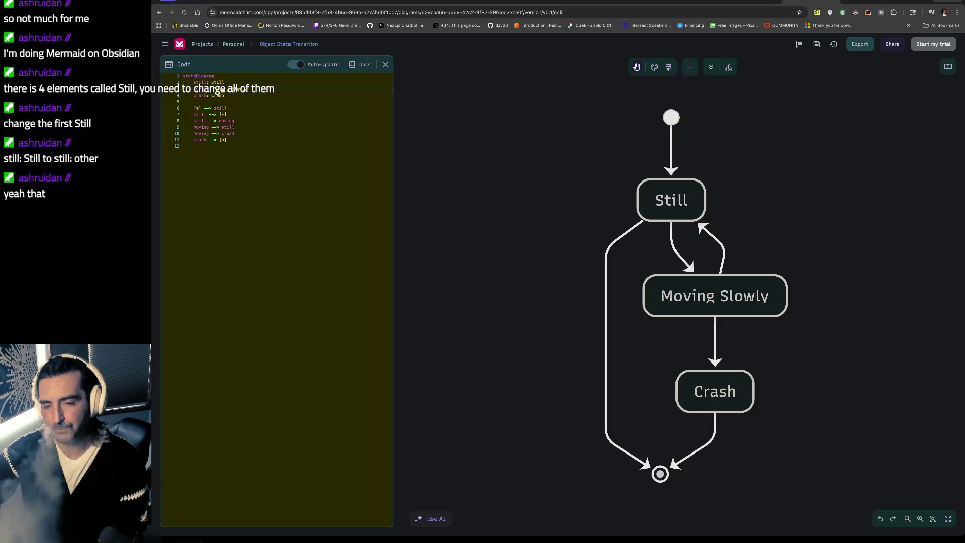
left_click(237, 101)
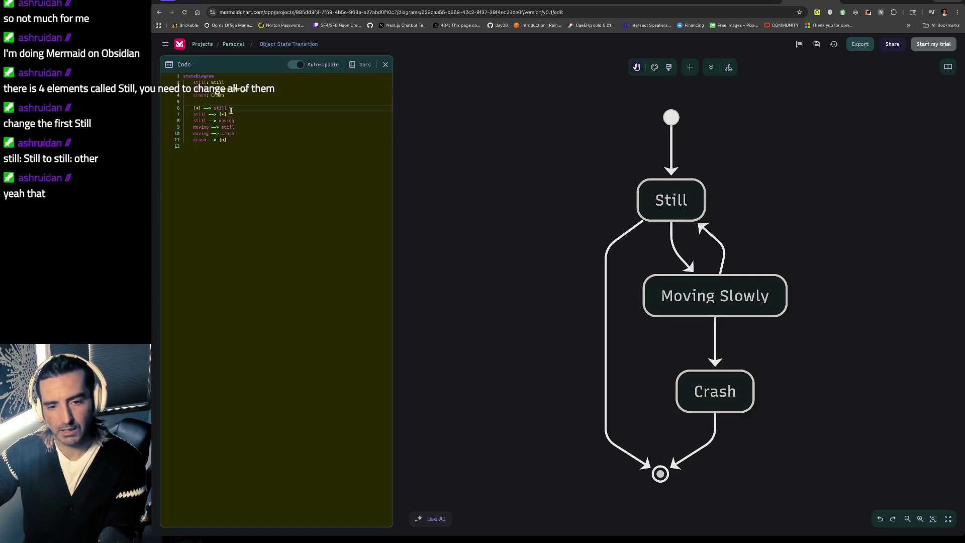
left_click(259, 133)
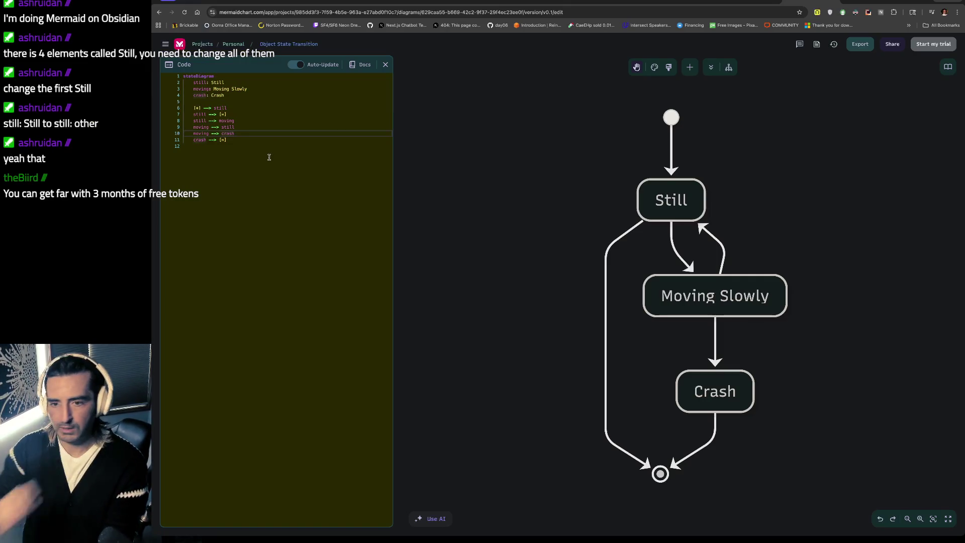
left_click(392, 2)
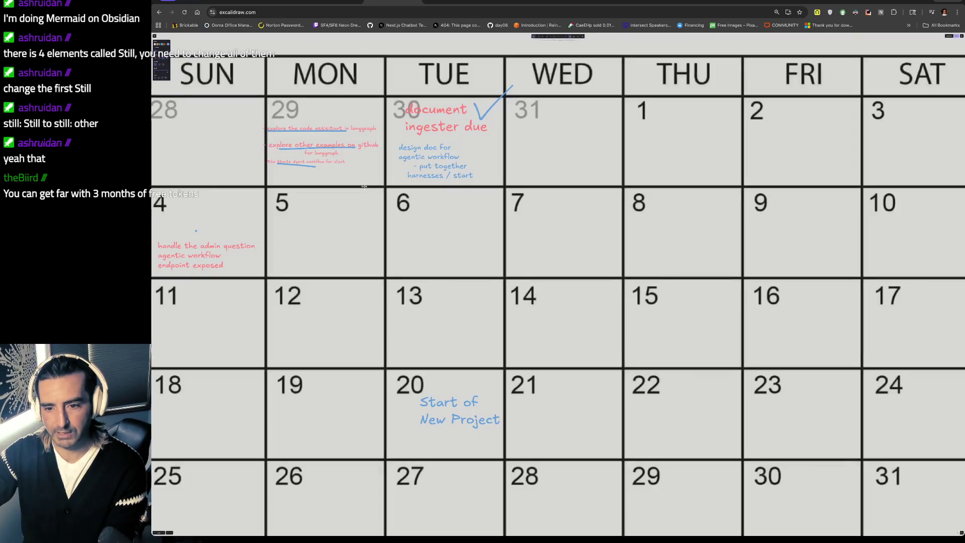
Step: Scroll below the calendar, draw a trial rectangle in the blank space, then undo it
scroll(483, 120, "up", 5)
scroll(483, 120, "down", 5)
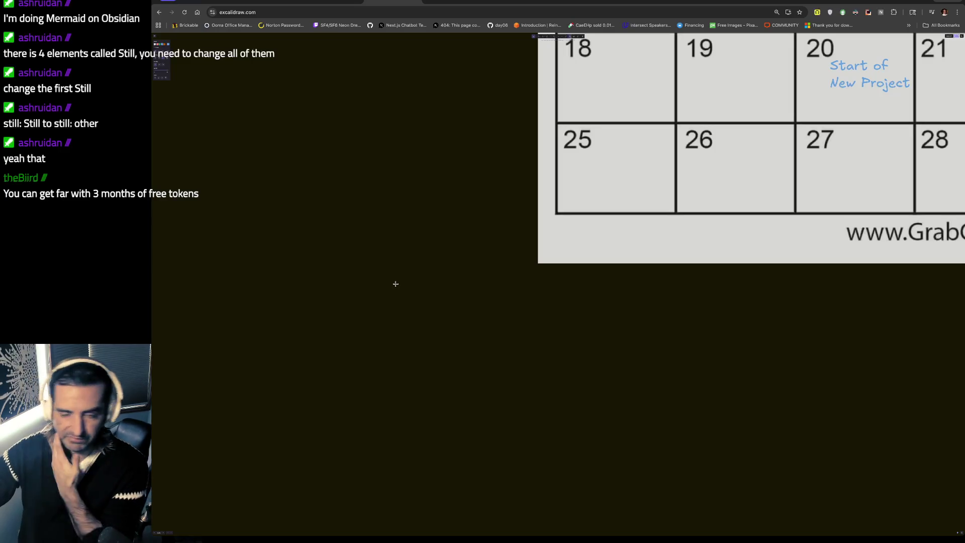
scroll(395, 284, "down", 3)
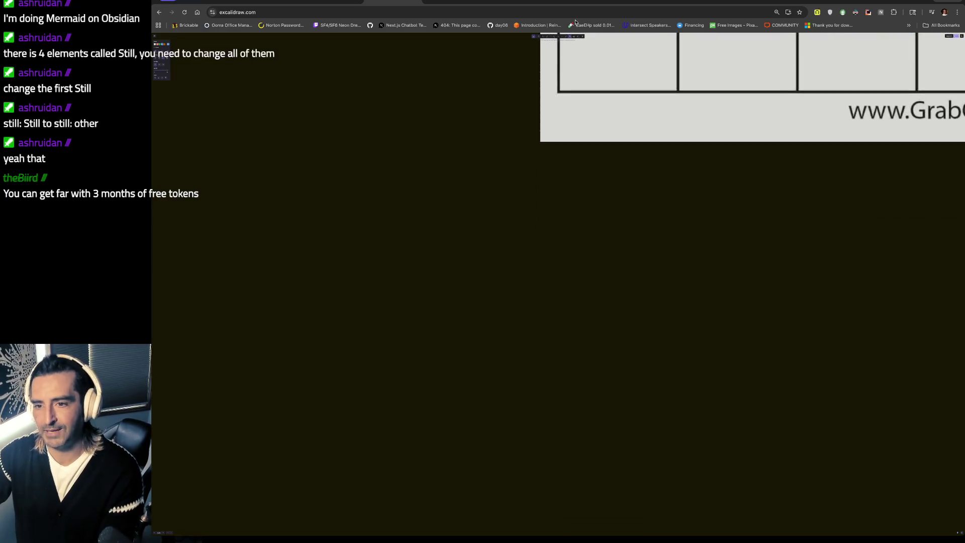
left_click(549, 38)
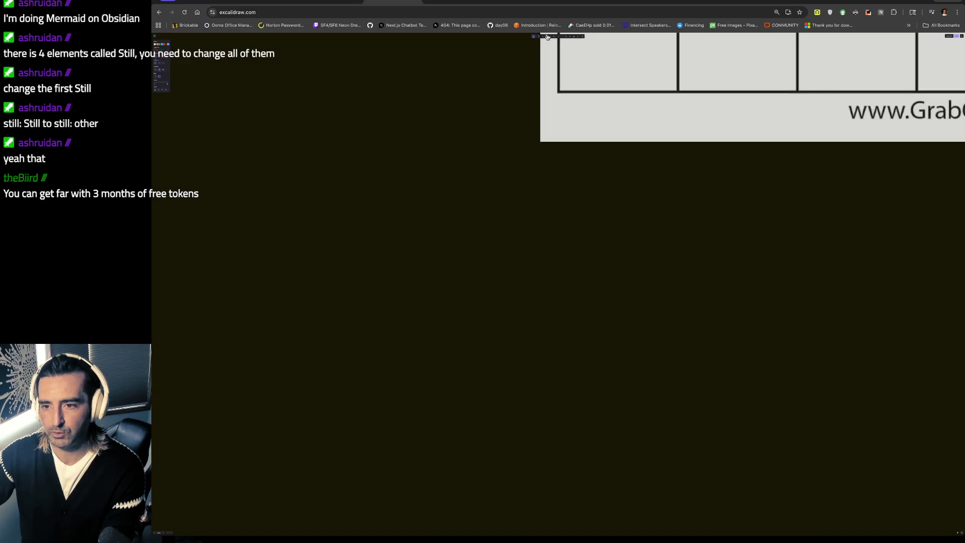
left_click_drag(446, 177, 571, 334)
key("ctrl+z")
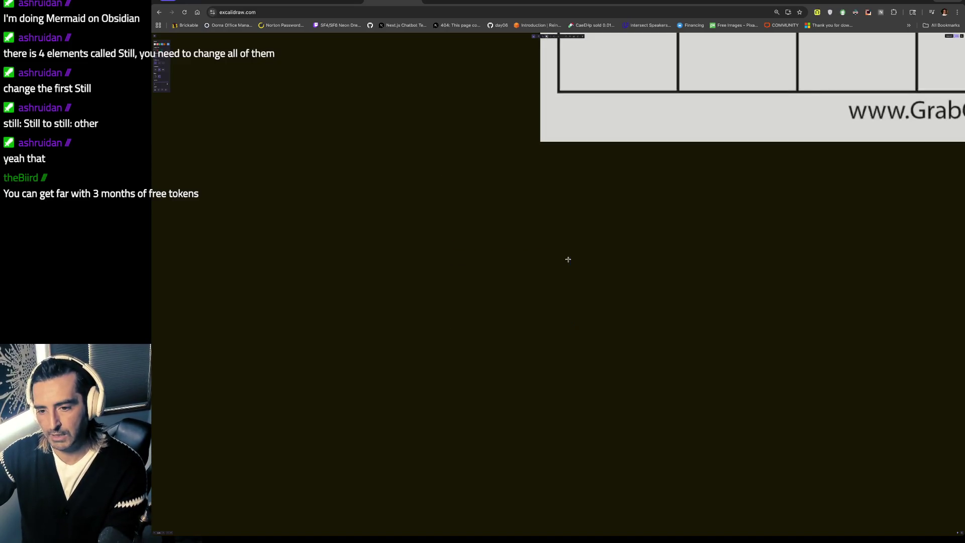
Step: Start a text box in the blank area titled 'media generation workflow'
left_click(570, 37)
left_click(446, 189)
type("agemnt")
key("BackSpace")
key("BackSpace")
key("BackSpace")
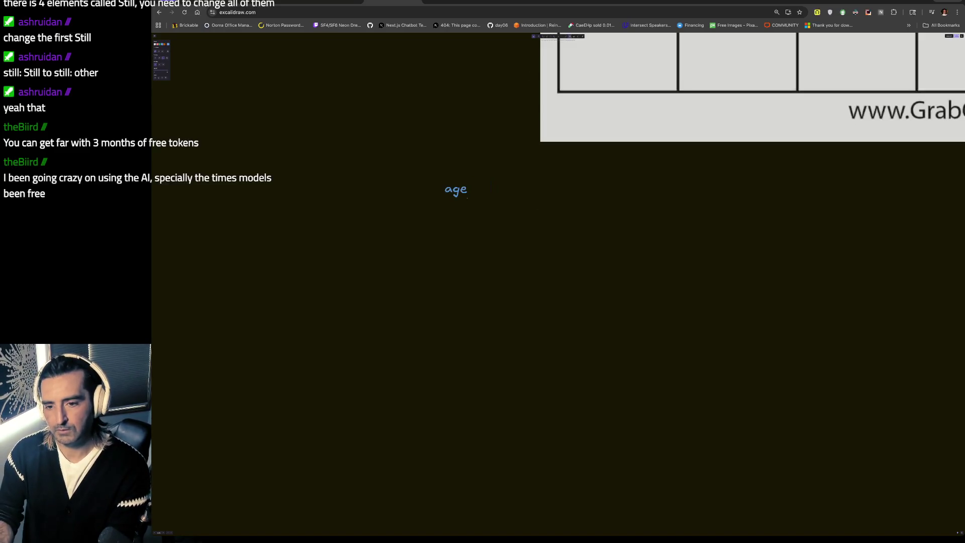
type("media generation workvlow")
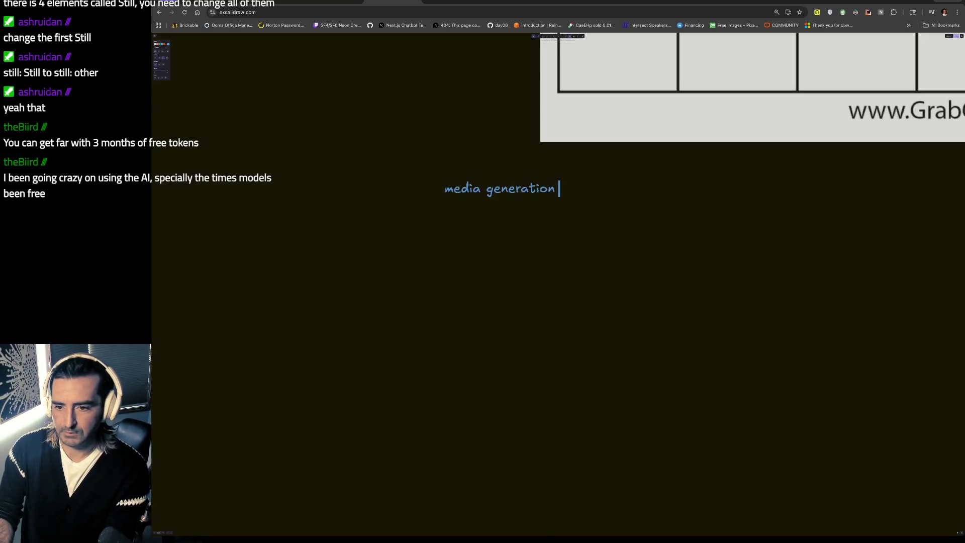
key("BackSpace")
key("BackSpace")
key("BackSpace")
type("flow")
key("Return")
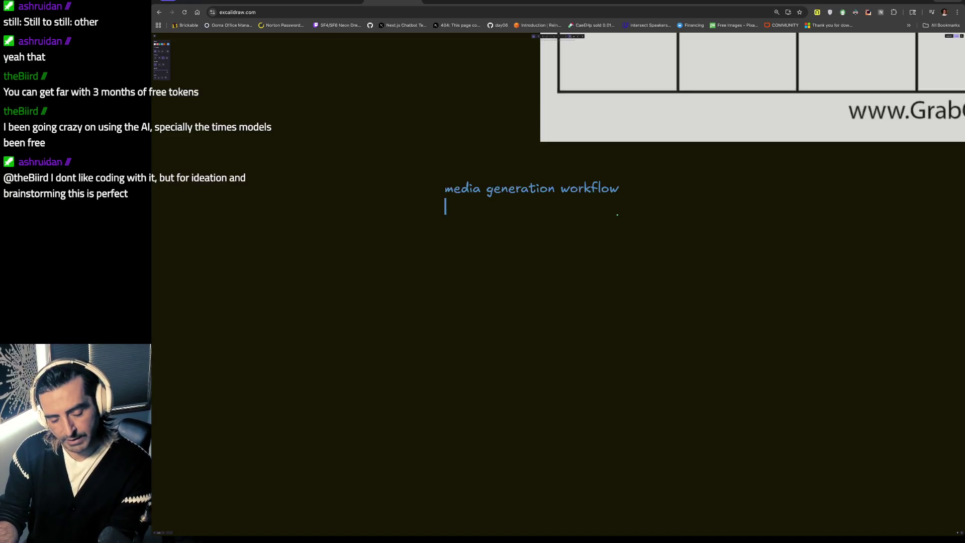
Step: Add lines '--> GET user/id' and '--> UPDATE PROMPT WITH the user data and custom instruction set', then a new '-->'
type("--> GET ")
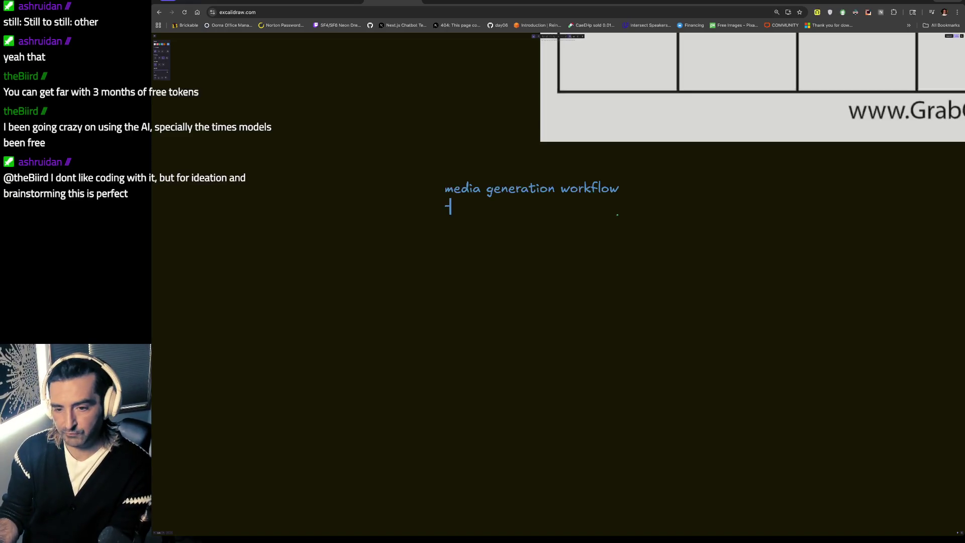
type("user/id")
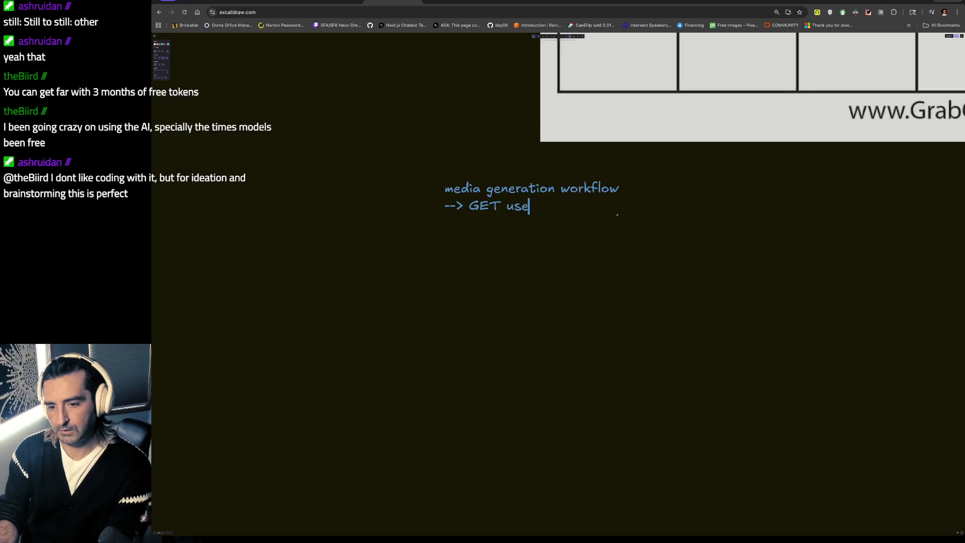
key("Return")
type("--")
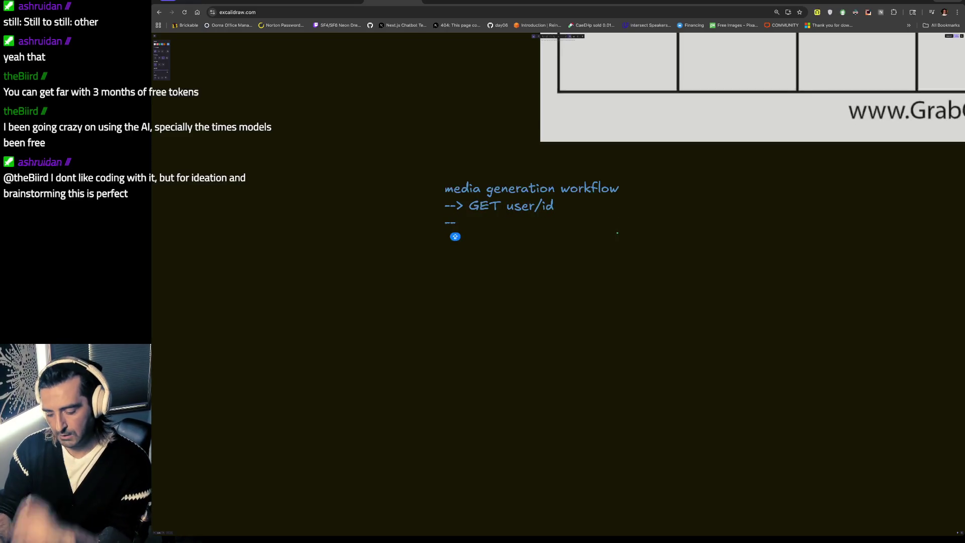
type(">")
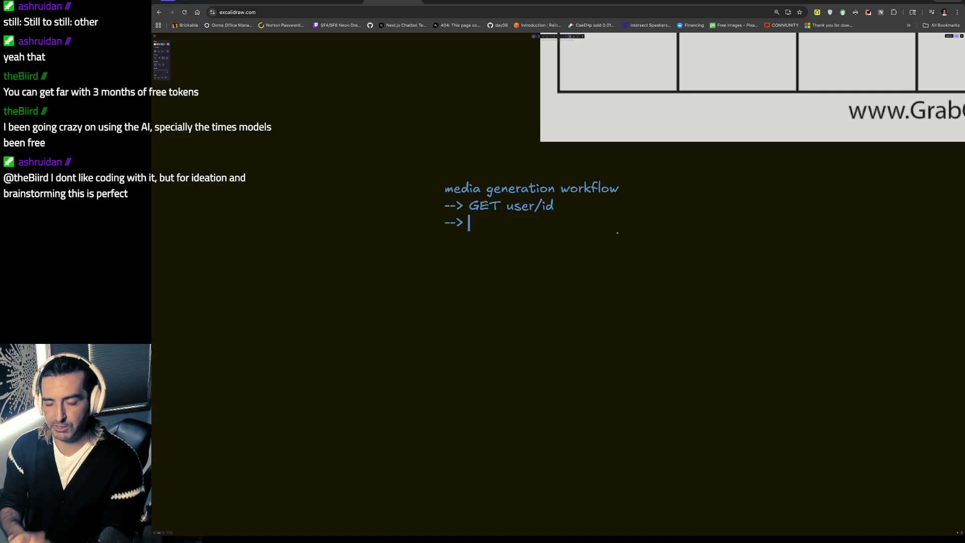
type(" UPDATE PROMPT ")
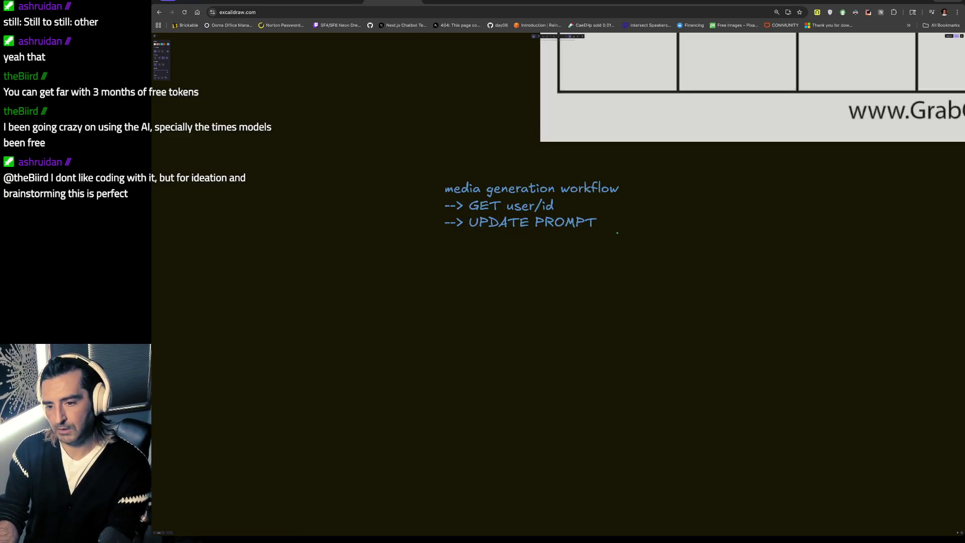
type("WITH")
type(" the user cre")
type("dent")
key("BackSpace")
key("BackSpace")
key("BackSpace")
key("BackSpace")
type("data and custom ")
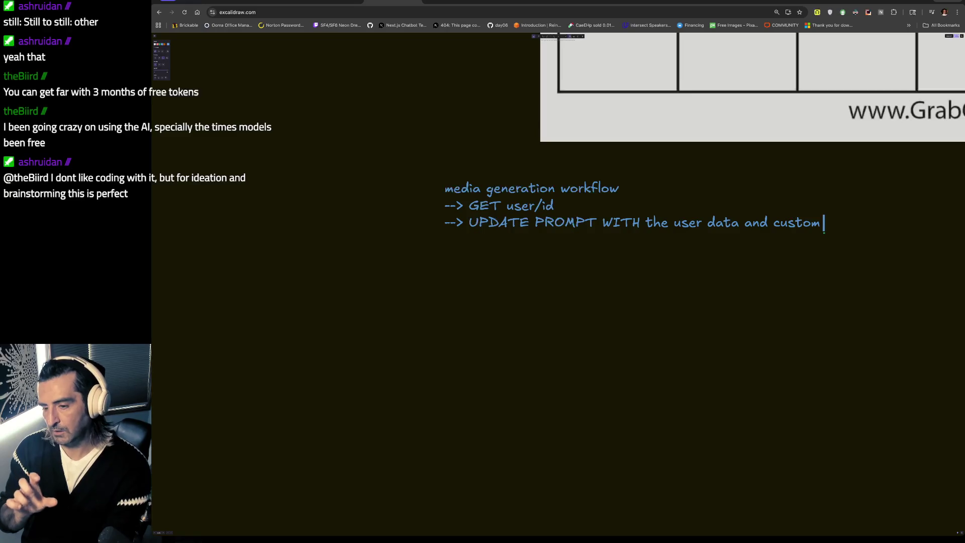
type("instruction set")
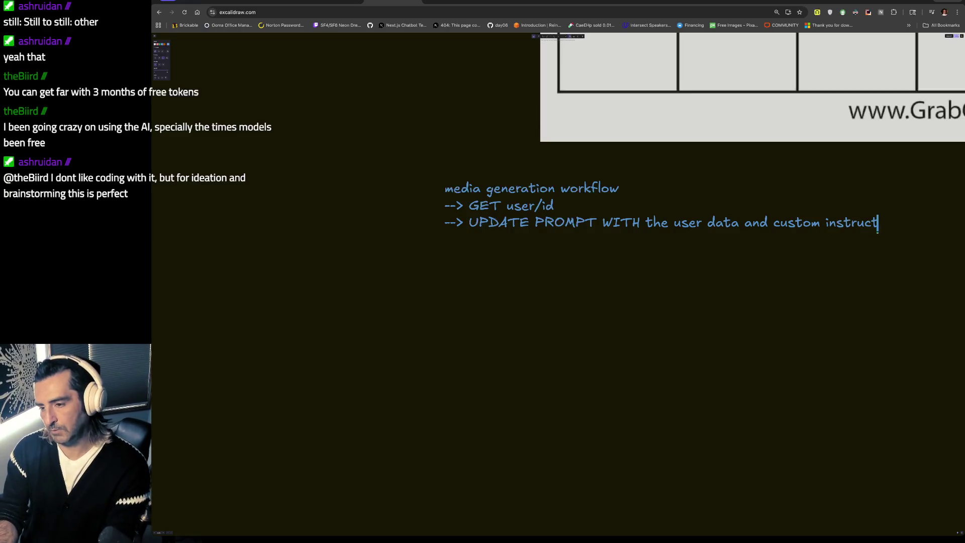
key("Return")
type("-->")
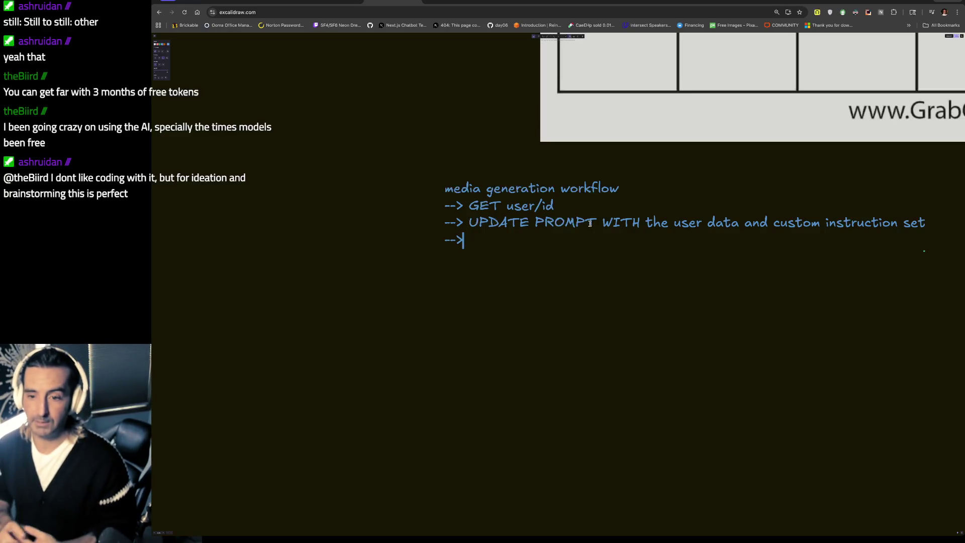
Step: After the last arrow, type 'genMedia(user: user[])' as the fourth step
left_click_drag(602, 211, 605, 244)
left_click(605, 243)
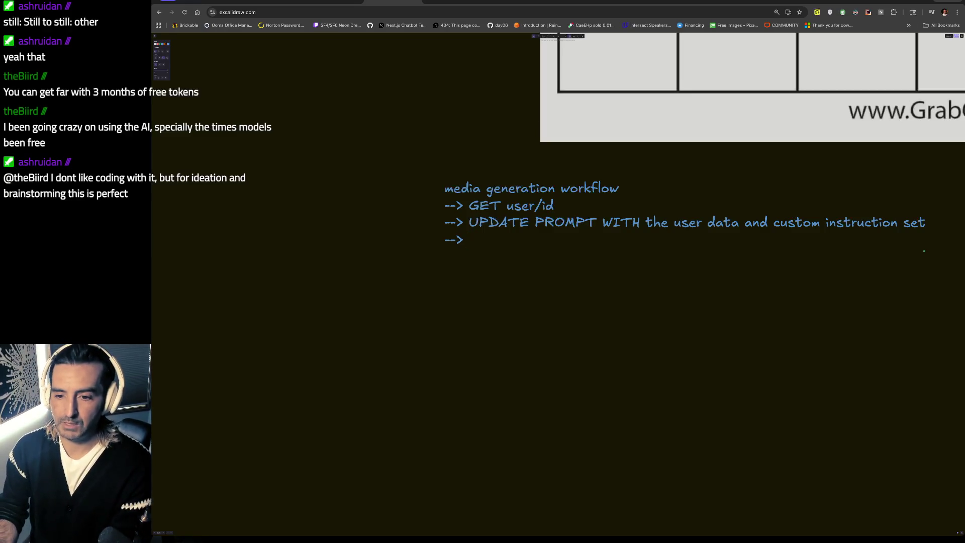
type("make")
key("BackSpace")
key("BackSpace")
key("BackSpace")
type("gen<e")
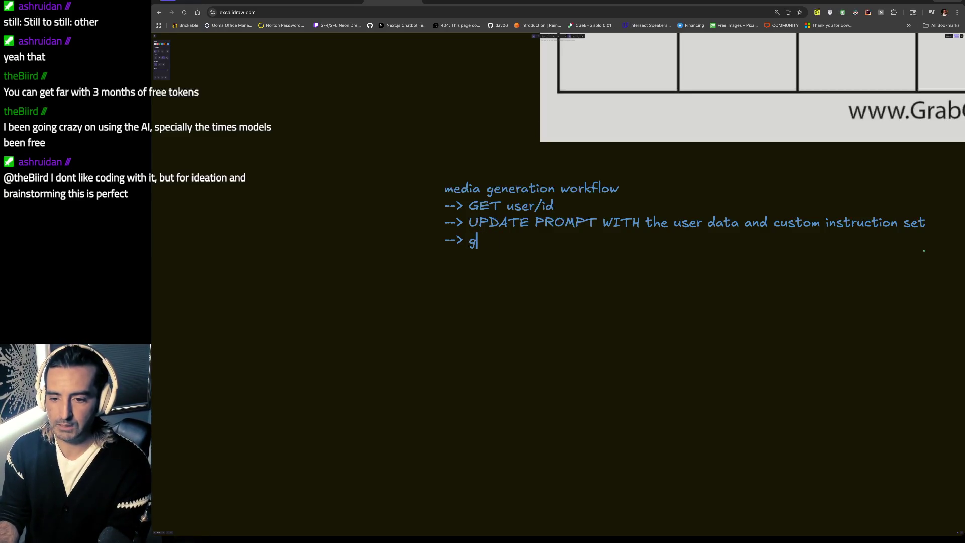
key("BackSpace")
key("BackSpace")
type("er")
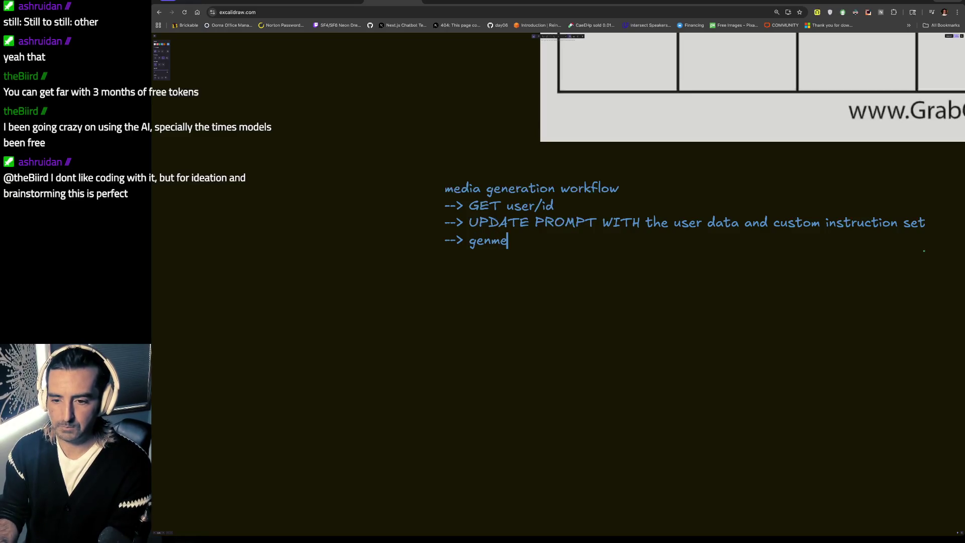
key("BackSpace")
key("BackSpace")
type("Media(user:4")
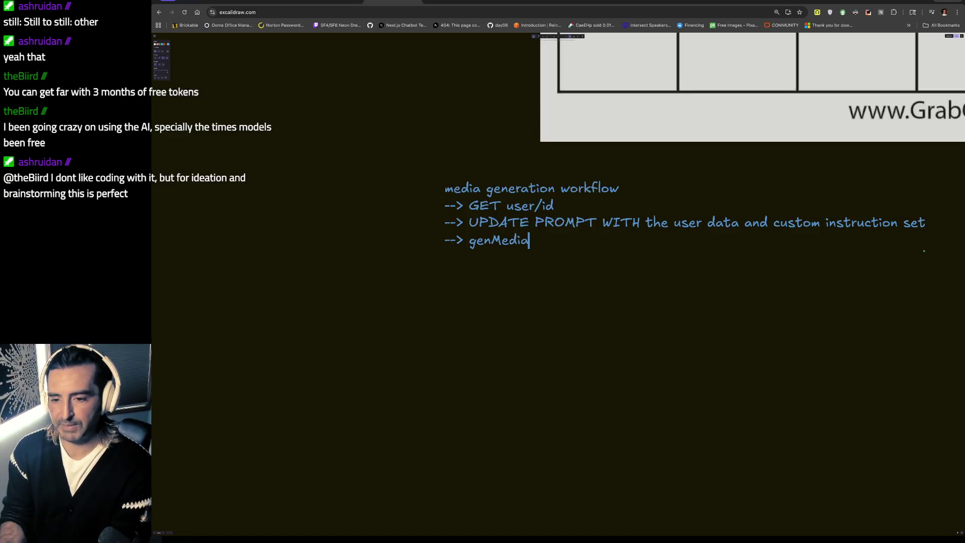
key("BackSpace")
type("jsd")
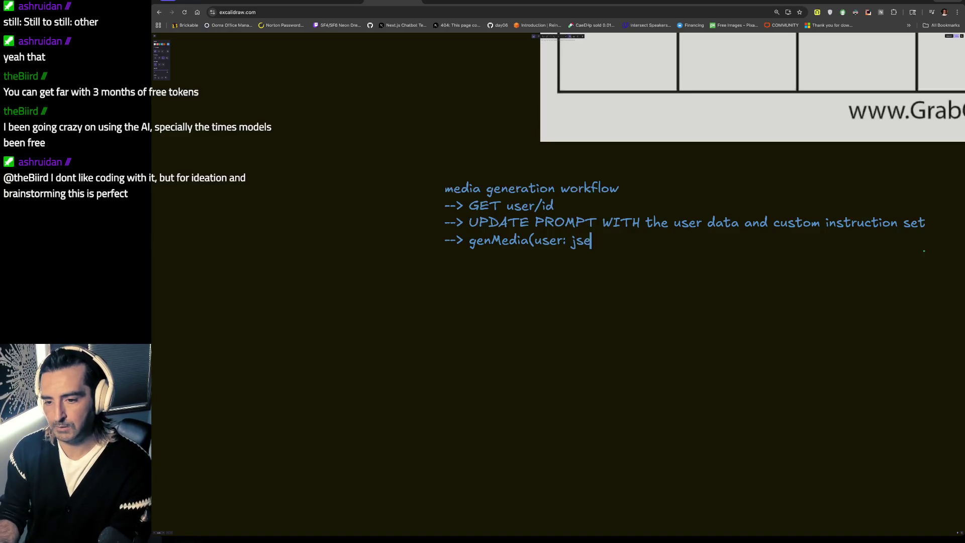
key("BackSpace")
key("BackSpace")
key("BackSpace")
type("user[])")
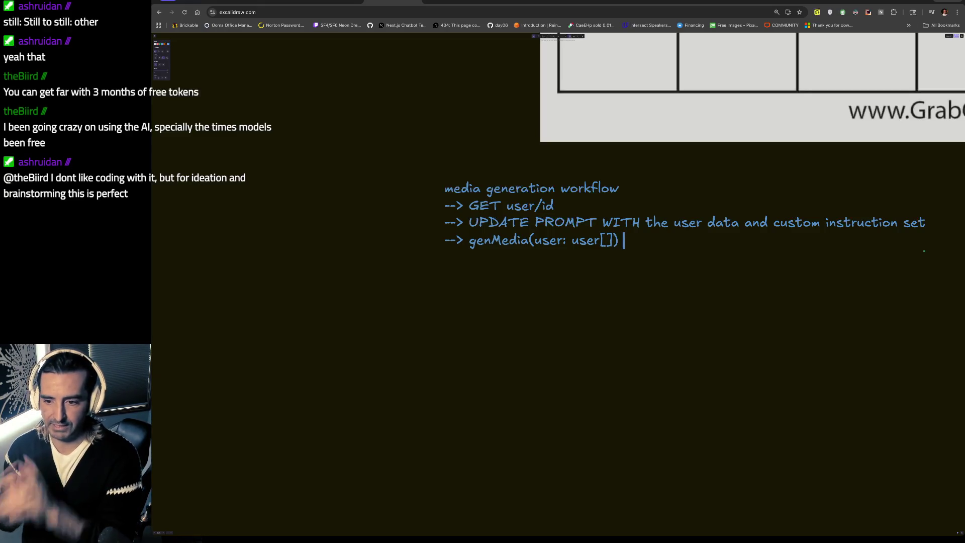
Step: Change the parameter type so the line reads 'genMedia(user: User)'
key("Left")
key("Left")
key("Left")
key("Right")
key("BackSpace")
key("BackSpace")
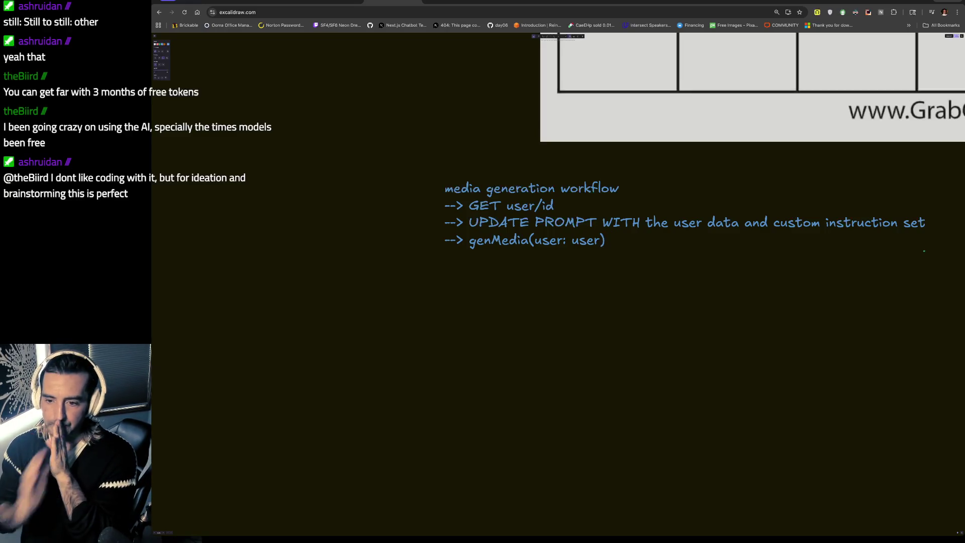
key("Left")
key("Left")
key("Left")
key("BackSpace")
type("U")
key("Right")
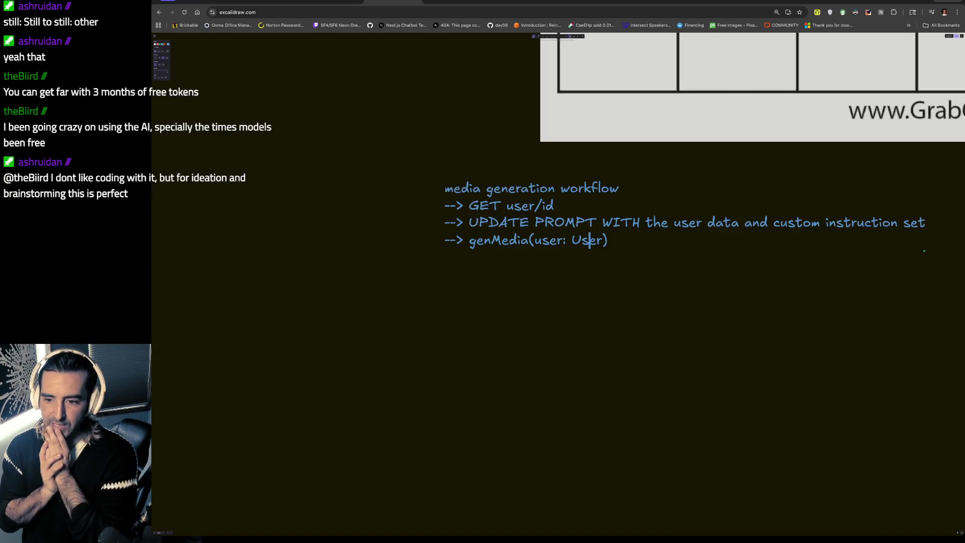
key("Right")
key("Right")
key("Right")
Step: Add an indented '{ data } = user' line beneath genMedia, followed by a new indented line
key("Return")
key("Tab")
type("{}")
key("BackSpace")
key("BackSpace")
type("{ ")
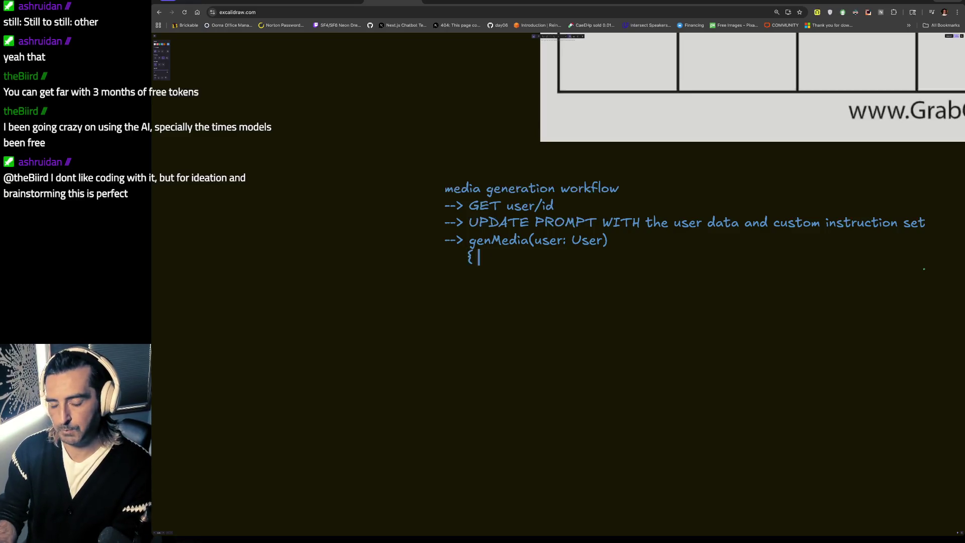
type("data } = user")
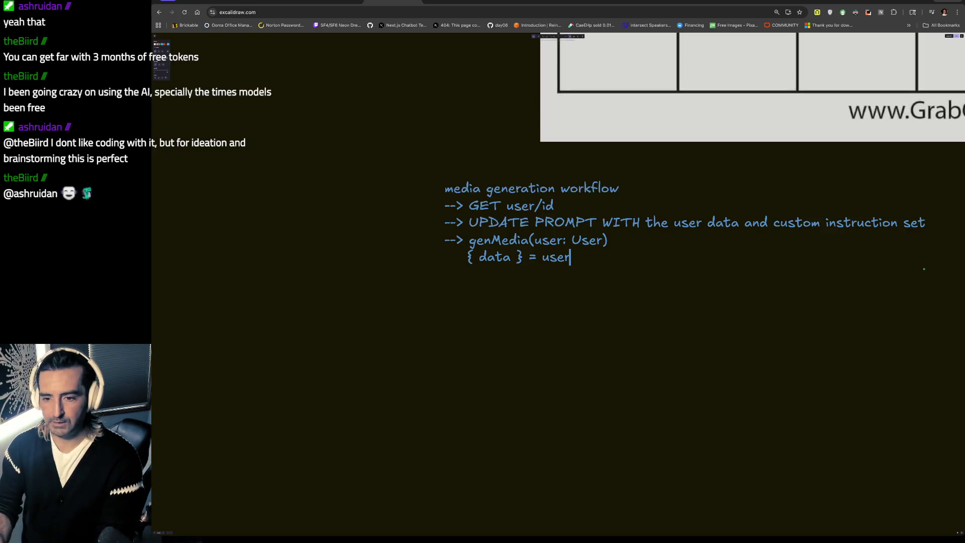
key("Return")
key("Tab")
key("Tab")
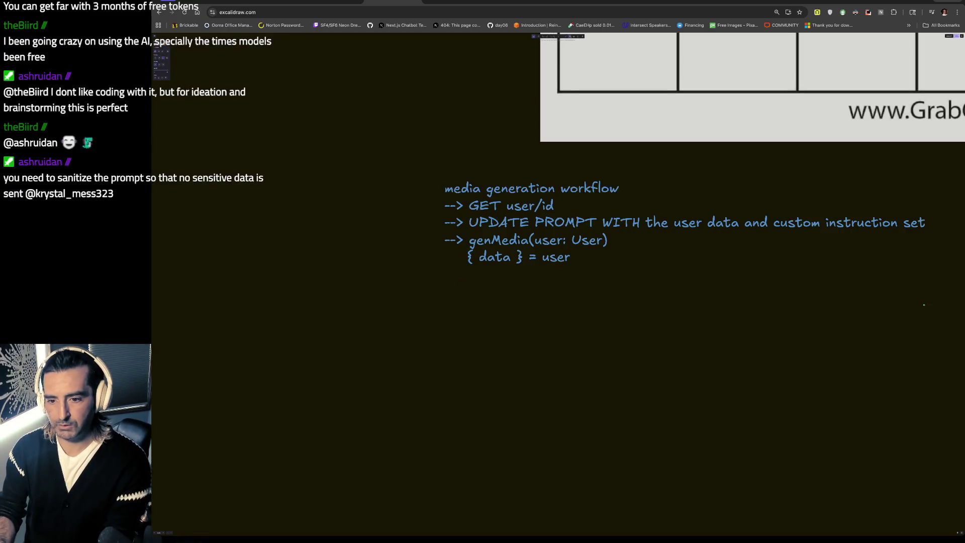
type("@")
key("BackSpace")
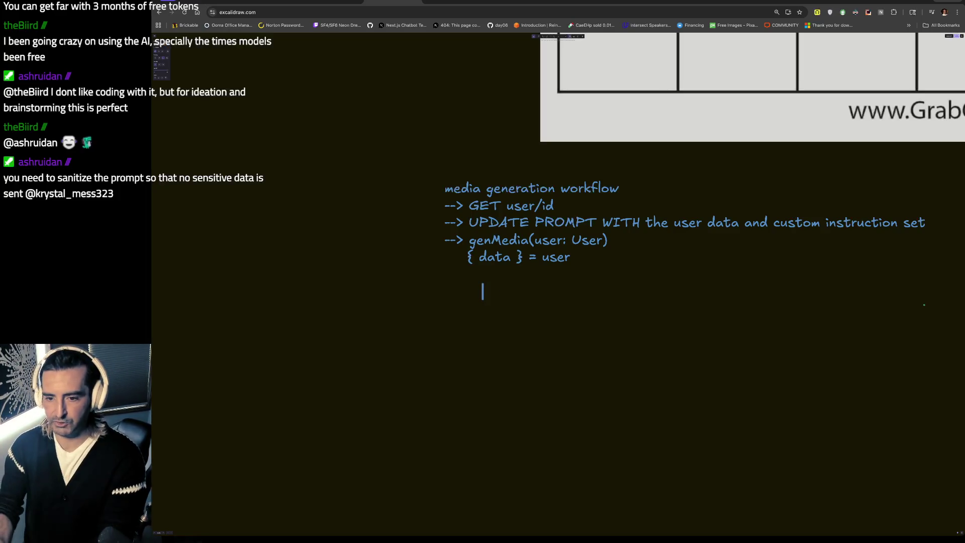
Step: Load chatgpt.com in a new browser tab, then return to the Excalidraw canvas
key("ctrl+t")
type("chatgpt.com")
key("Return")
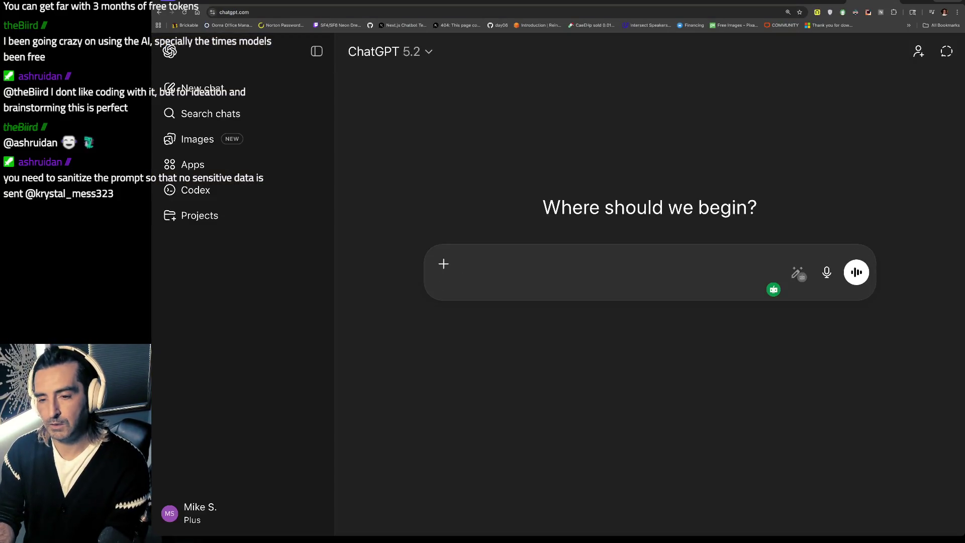
key("ctrl+shift+Tab")
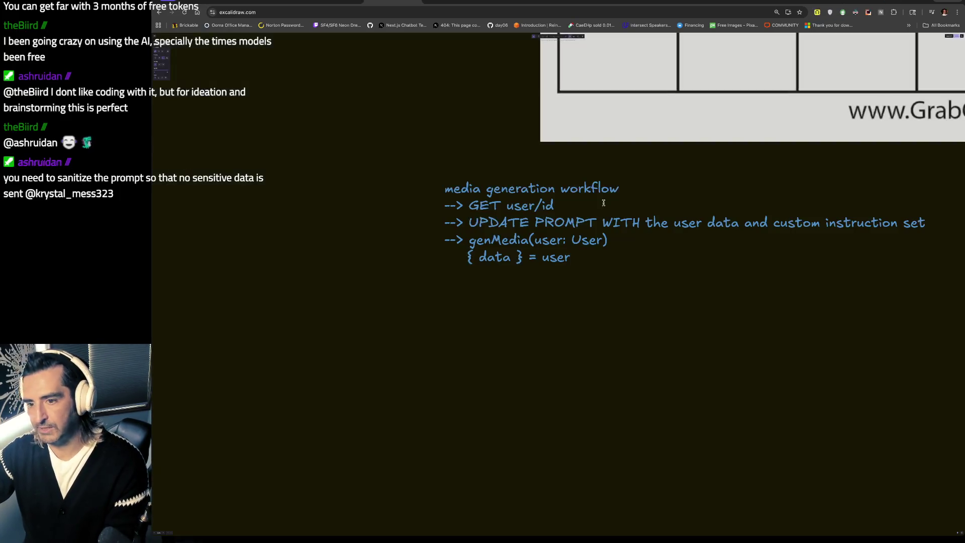
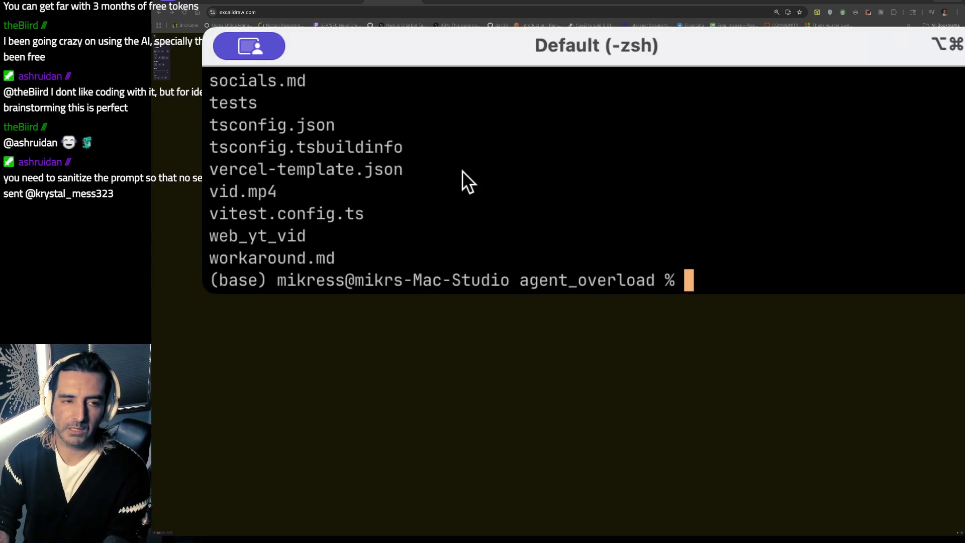
Step: Change into ~/agent_overload and then its workflows folder, listing the contents of each
type("cd ~/age")
key("Tab")
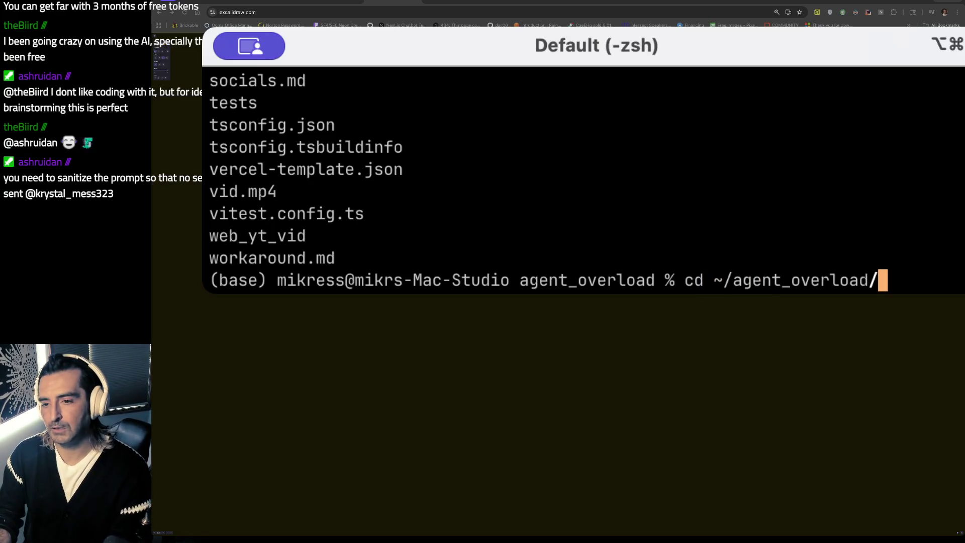
key("Return")
type("ls")
key("Return")
type("cd wor")
key("Tab")
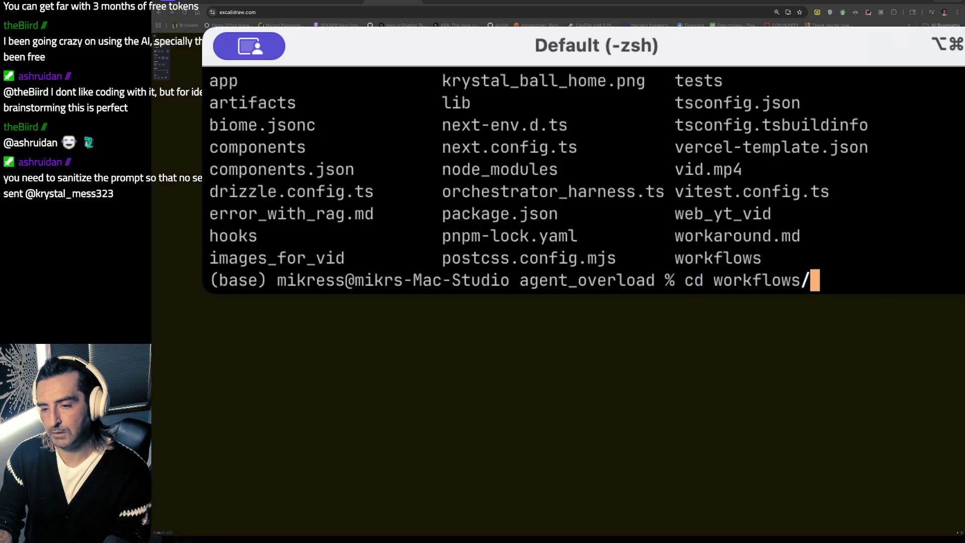
key("Return")
type("ls")
key("Return")
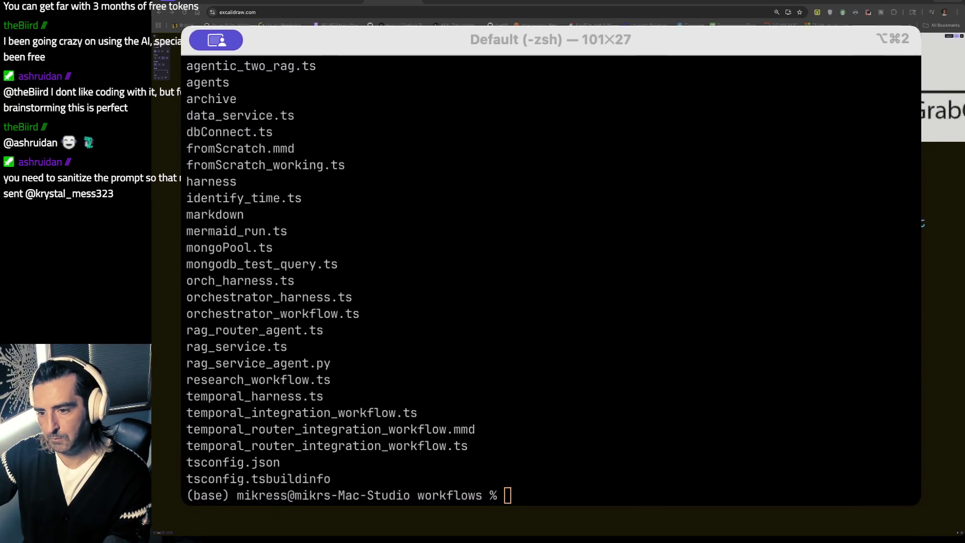
Step: Print the current path, open rag_service_agent.py in vi and search for 'tool'
left_click(335, 216)
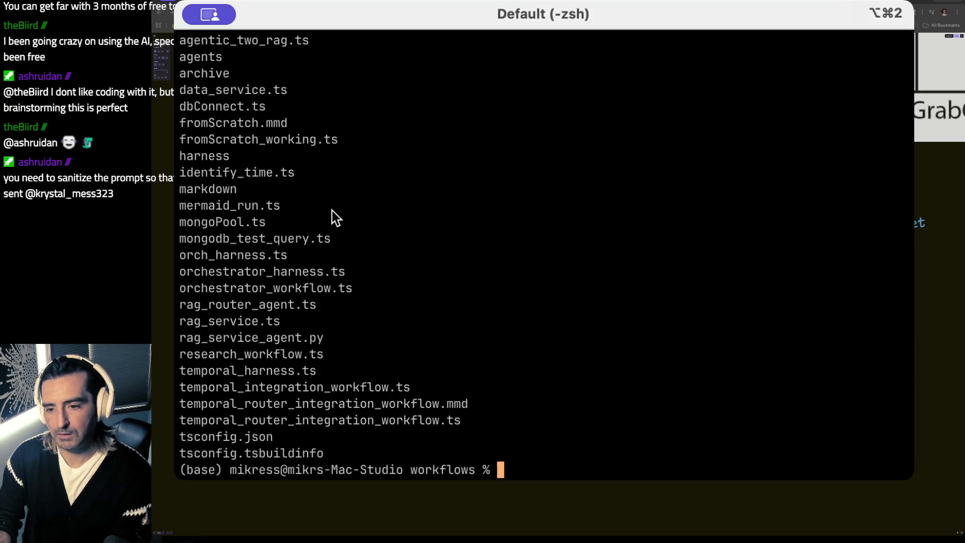
type("cd")
key("BackSpace")
key("BackSpace")
type("pwd")
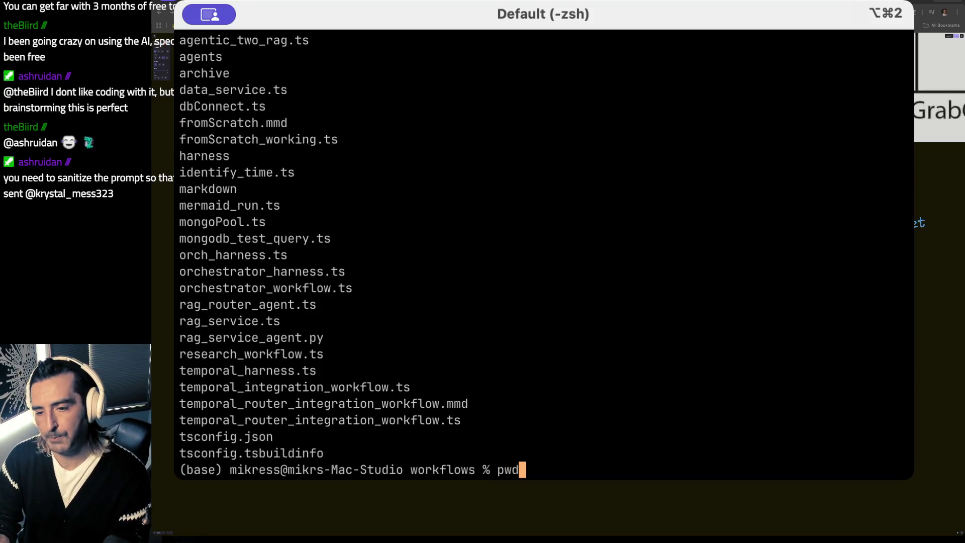
key("Return")
type("cd")
key("BackSpace")
key("BackSpace")
type("vi work")
key("BackSpace")
key("BackSpace")
key("BackSpace")
key("BackSpace")
type("vi rag_")
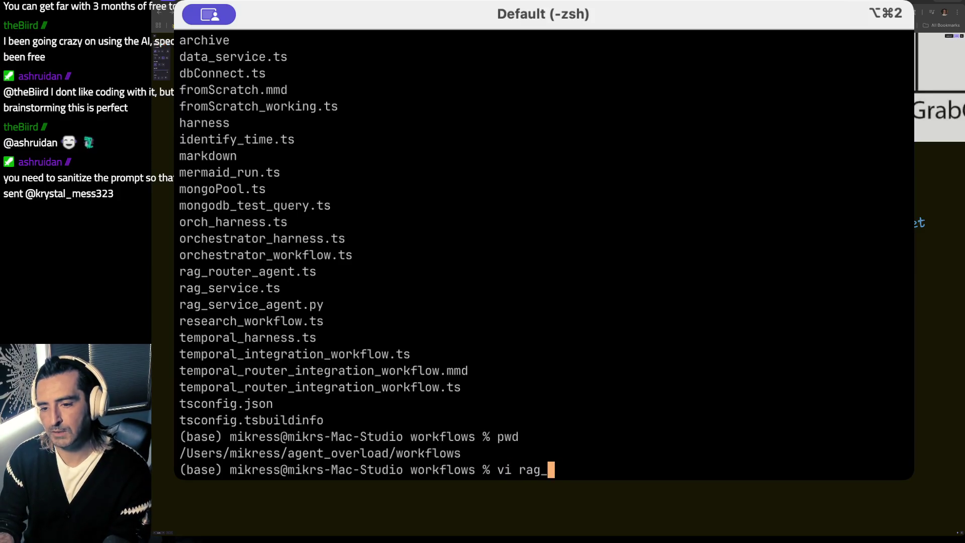
type("service_agent.py")
key("Return")
type("/tool")
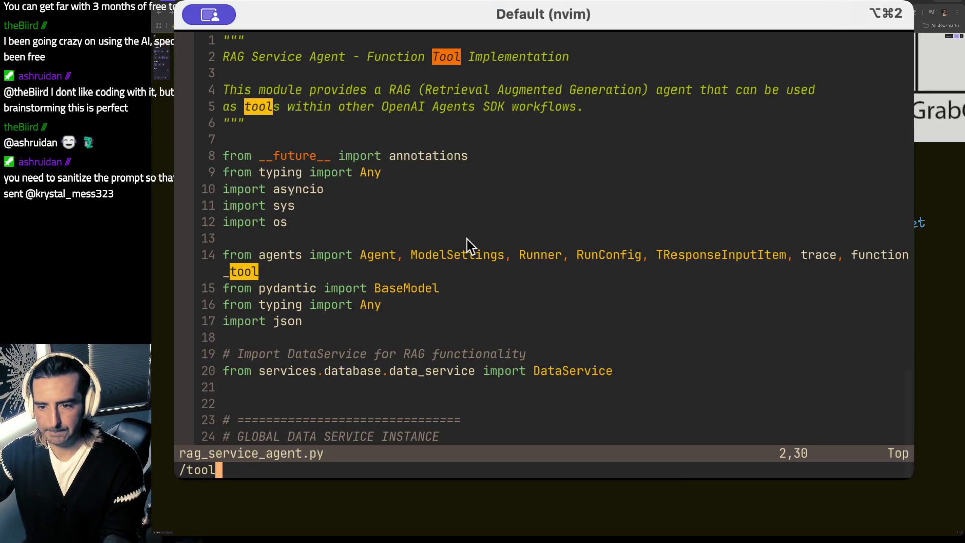
Step: Cancel the search and scroll down rag_service_agent.py toward the rag_query_agent definition
key("Escape")
key("ctrl+f")
key("ctrl+f")
key("ctrl+f")
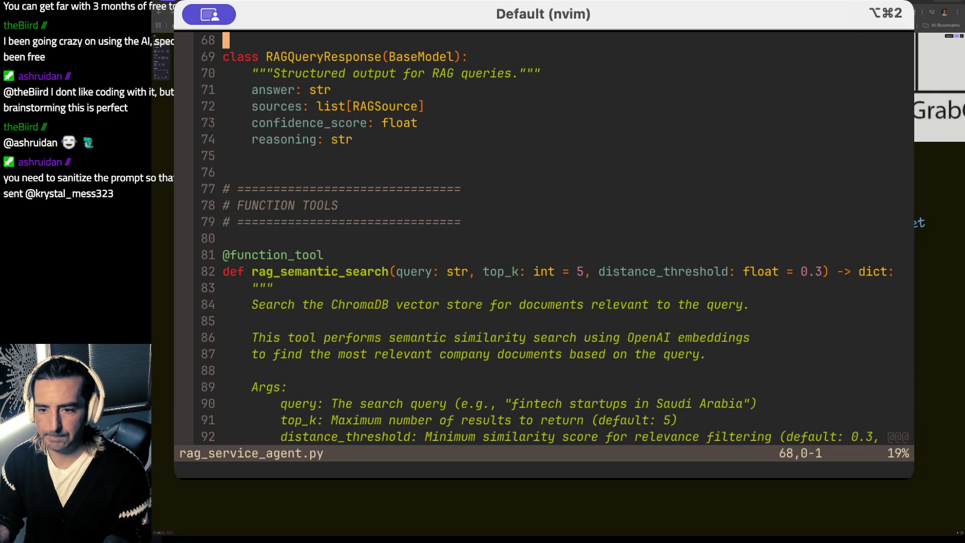
scroll(450, 317, "down", 5)
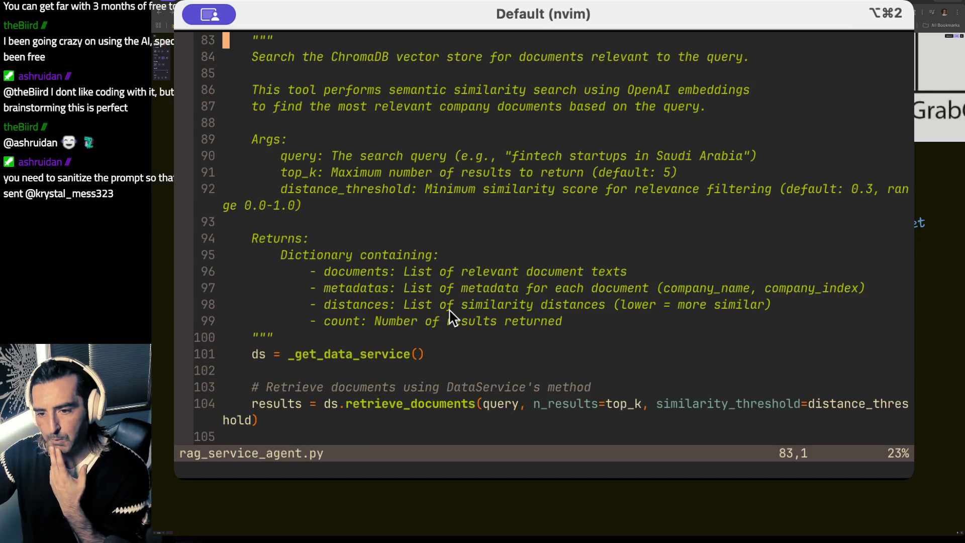
scroll(452, 317, "down", 1)
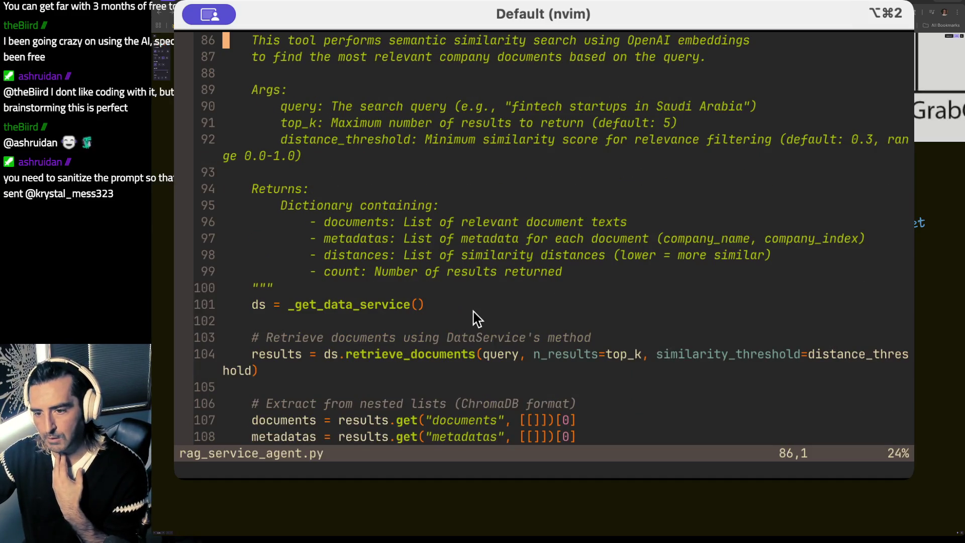
left_click_drag(385, 354, 379, 376)
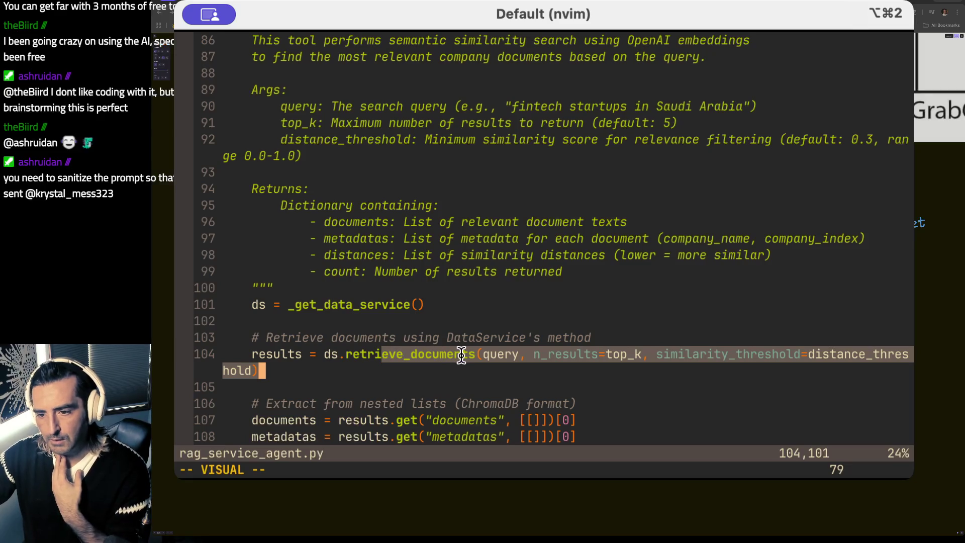
scroll(436, 350, "down", 1)
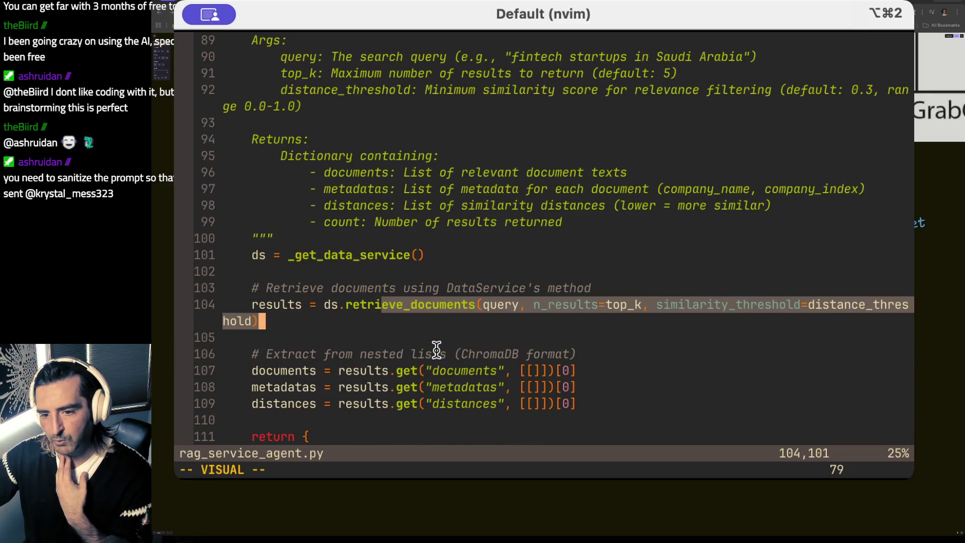
scroll(436, 350, "down", 5)
scroll(436, 350, "down", 1)
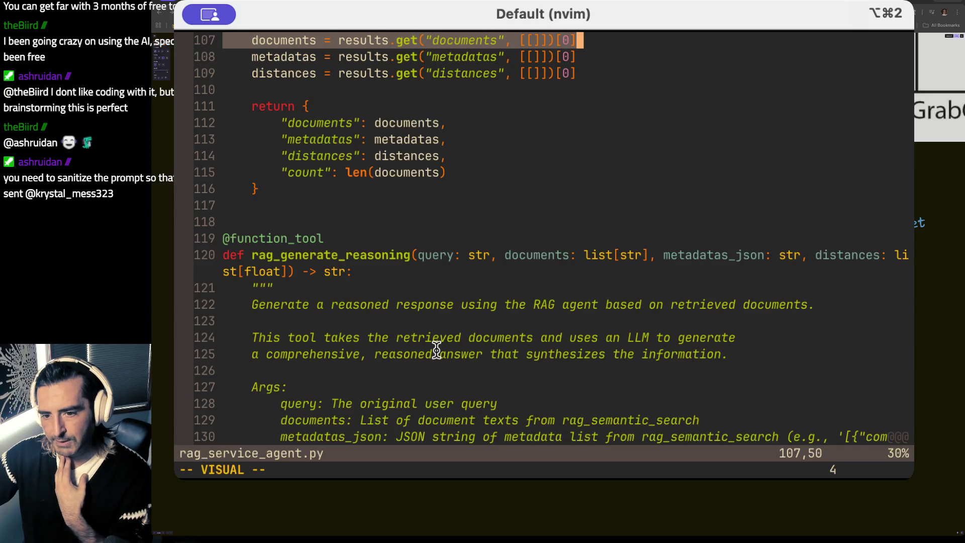
scroll(436, 351, "down", 5)
scroll(433, 342, "down", 9)
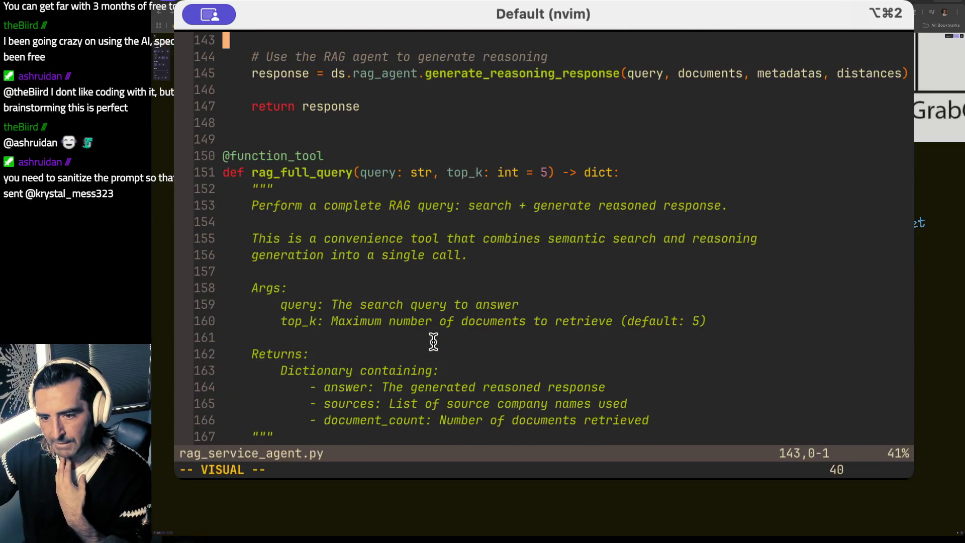
scroll(433, 342, "down", 12)
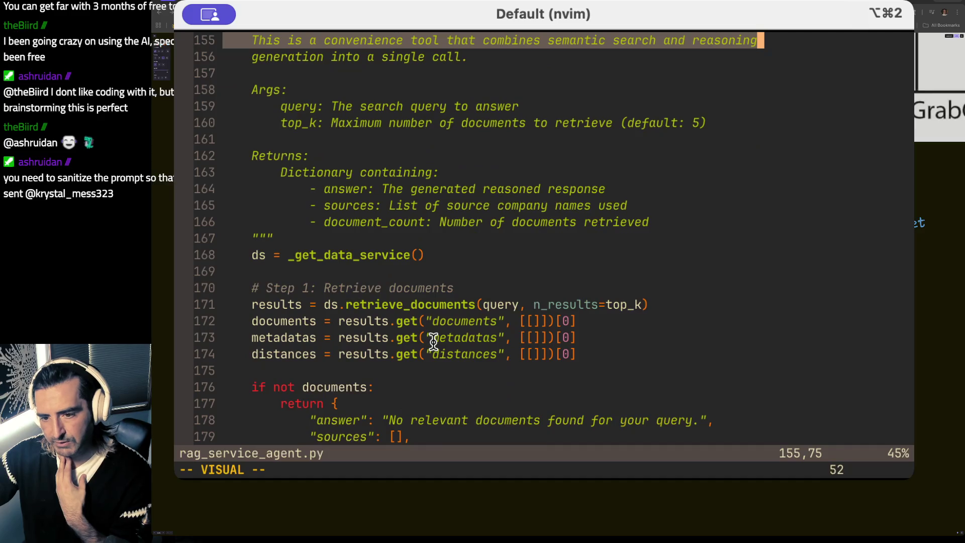
scroll(433, 341, "down", 3)
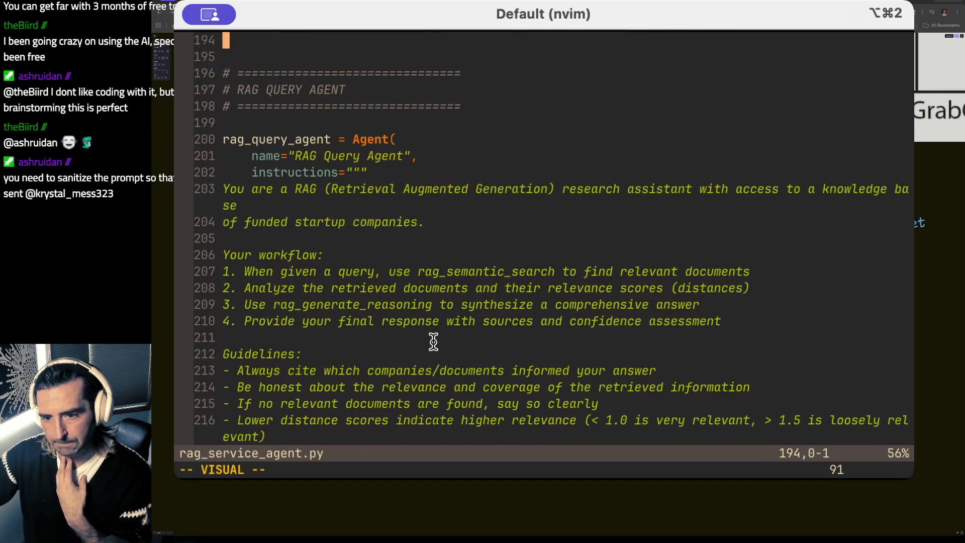
scroll(433, 342, "down", 1)
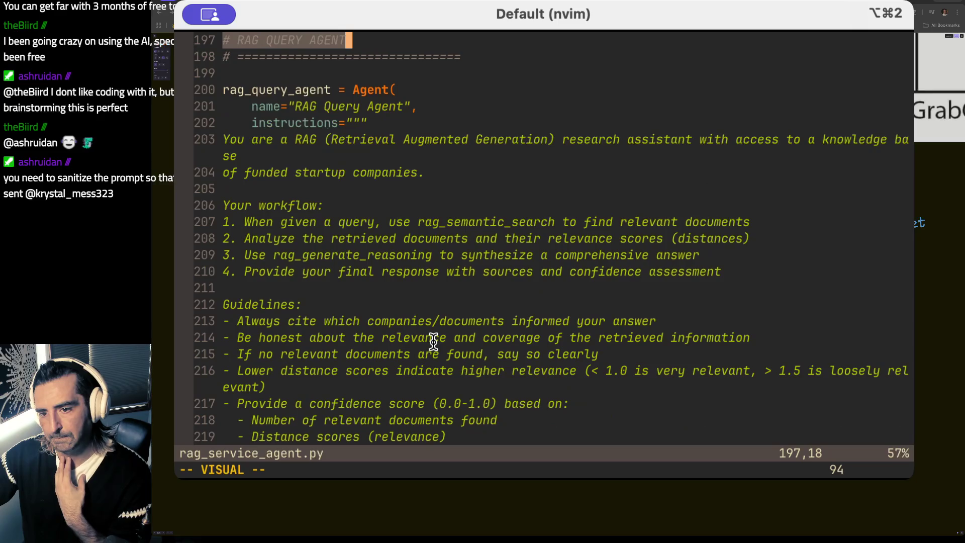
Step: Yank the seven-line rag_query_agent definition on lines 200–206, then hide the terminal
left_click(279, 82)
key("0")
key("v")
key("j")
key("j")
key("j")
key("j")
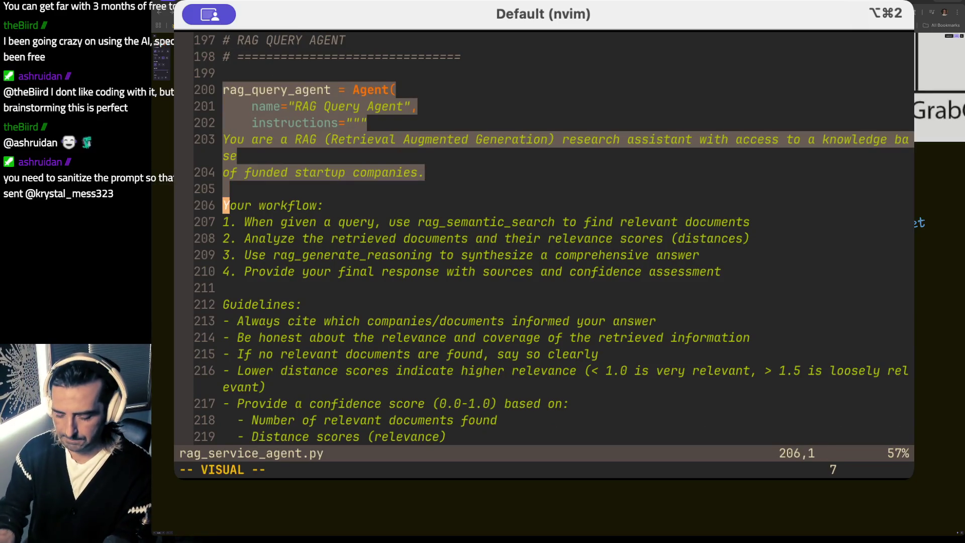
key("y")
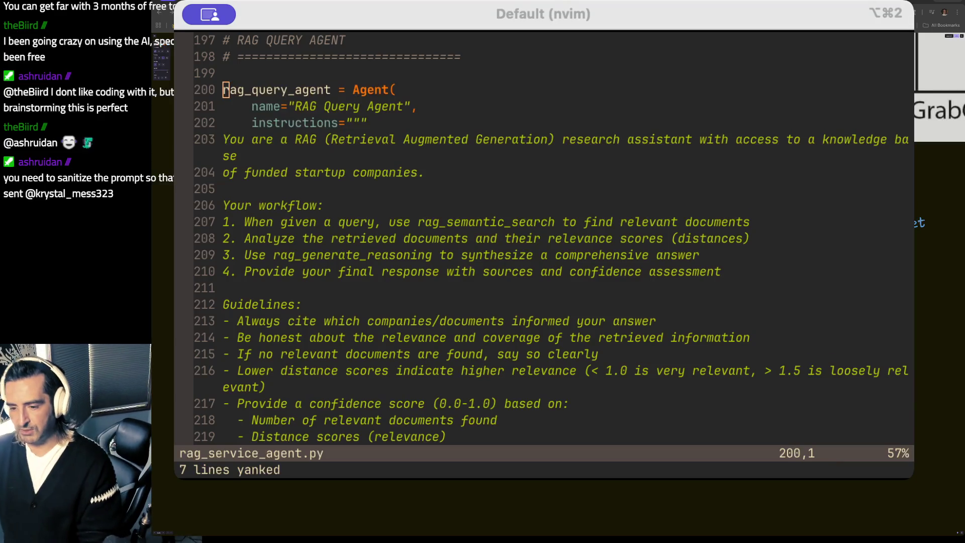
key("alt+super+2")
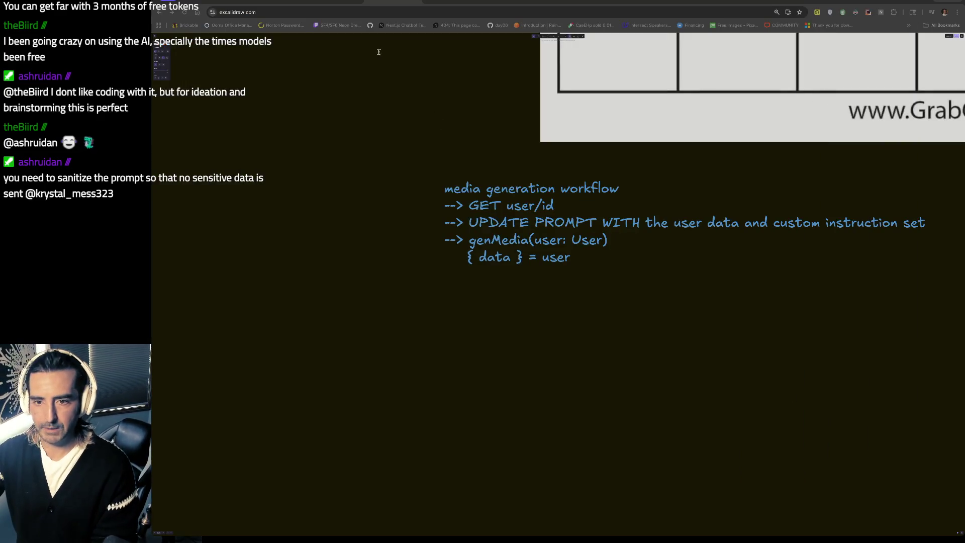
Step: Paste the agent definition below the user line of the workflow note and rename it 'Media Gen'
double_click(581, 257)
left_click(580, 258)
key("Return")
key("super+v")
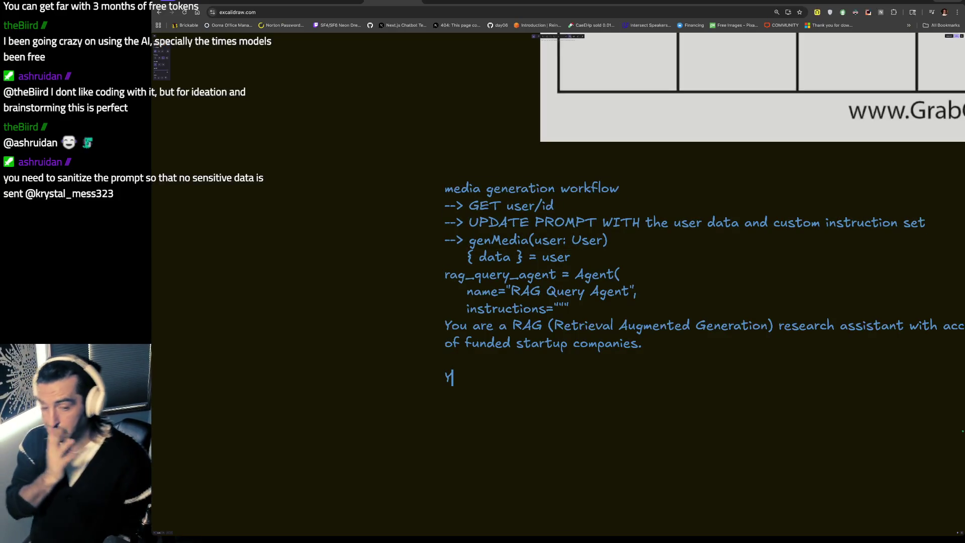
mouse_move(520, 290)
left_mouse_down()
mouse_move(602, 309)
mouse_move(558, 290)
mouse_move(515, 290)
left_mouse_up()
left_click(608, 308)
type("Media Gen")
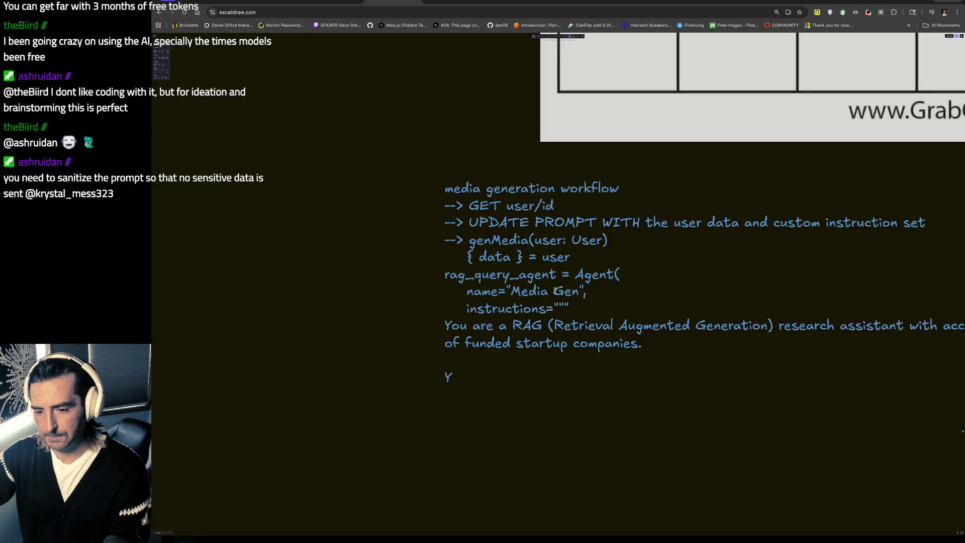
Step: Remove the stray Y character and trailing blank lines from the pasted note text
left_click(477, 371)
key("BackSpace")
key("BackSpace")
key("BackSpace")
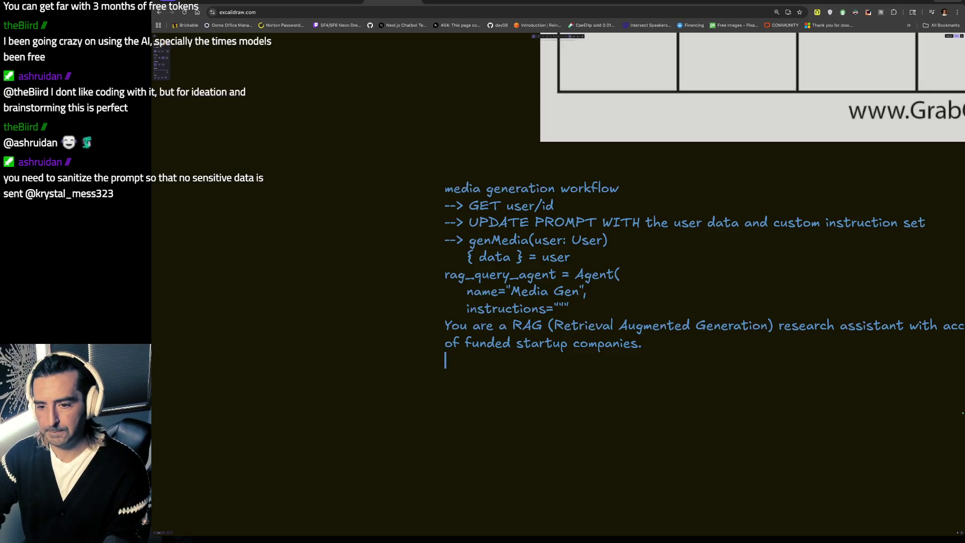
key("Tab")
left_click_drag(673, 347, 558, 316)
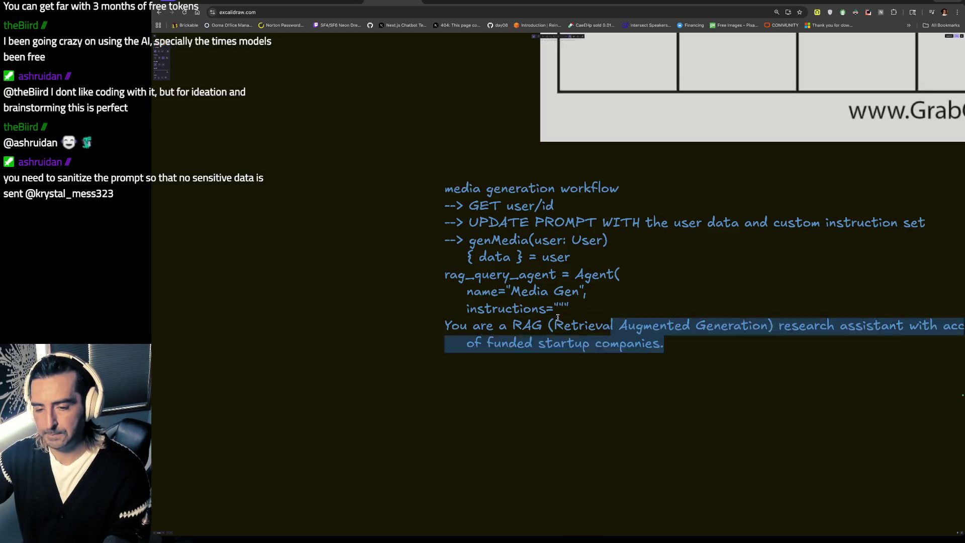
left_click(456, 276)
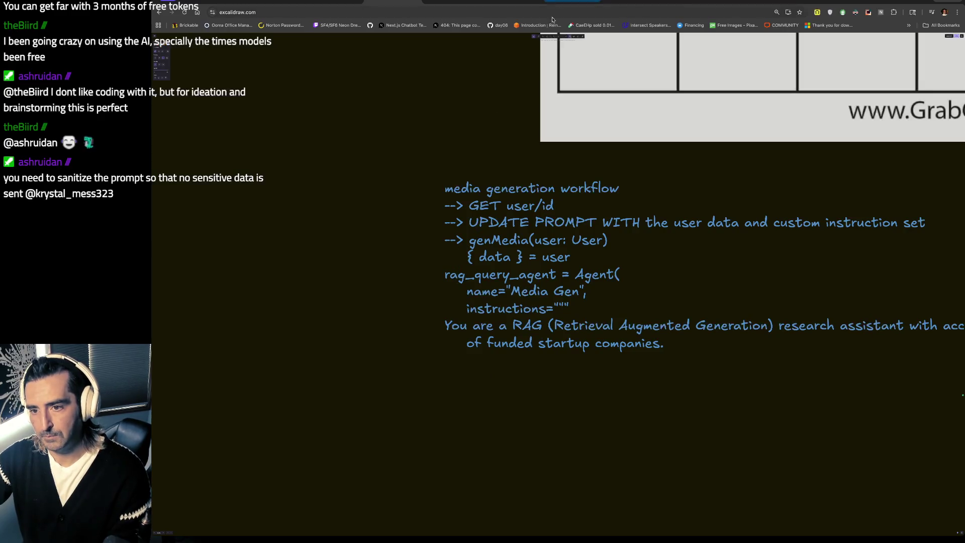
left_click(523, 98)
left_click(493, 291)
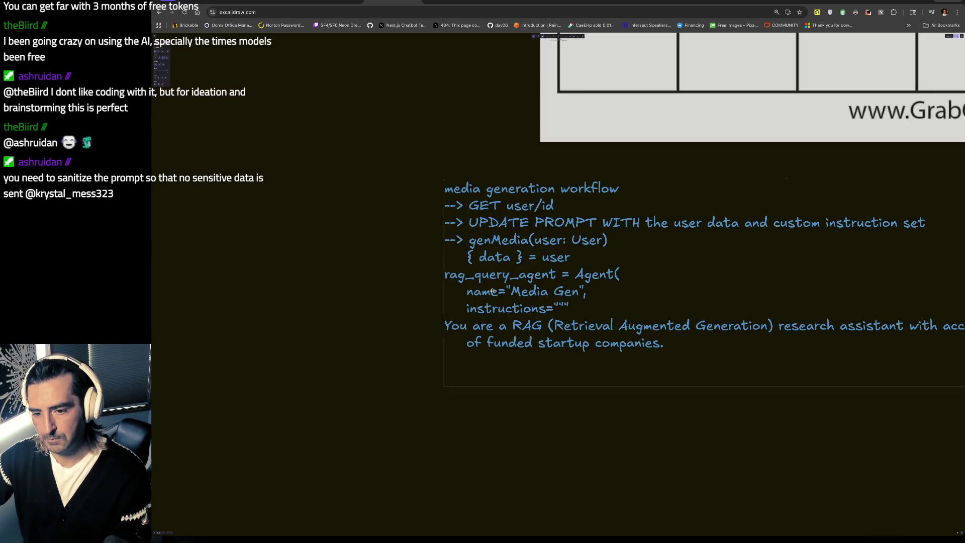
double_click(498, 328)
left_click(628, 373)
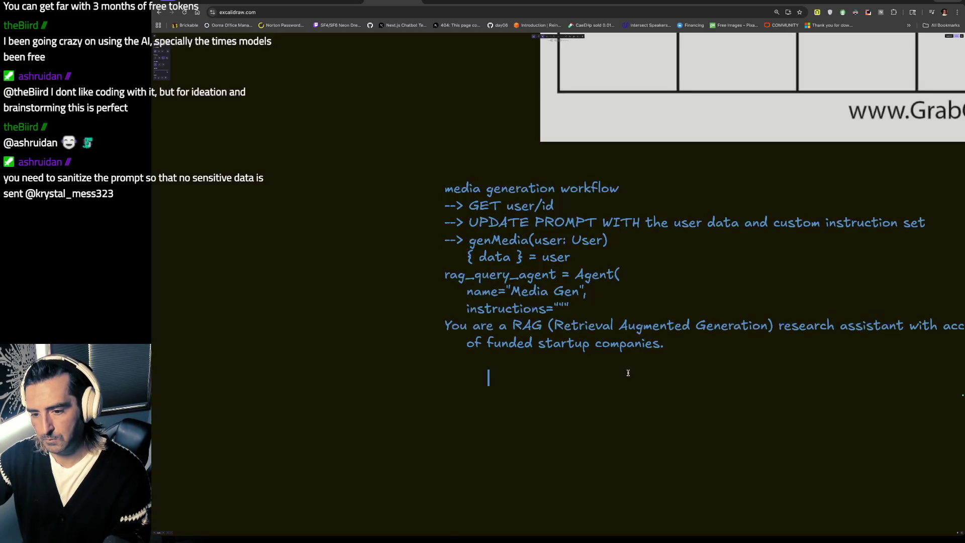
mouse_move(666, 352)
left_mouse_down()
mouse_move(445, 326)
mouse_move(489, 378)
left_mouse_up()
left_click_drag(444, 270, 463, 257)
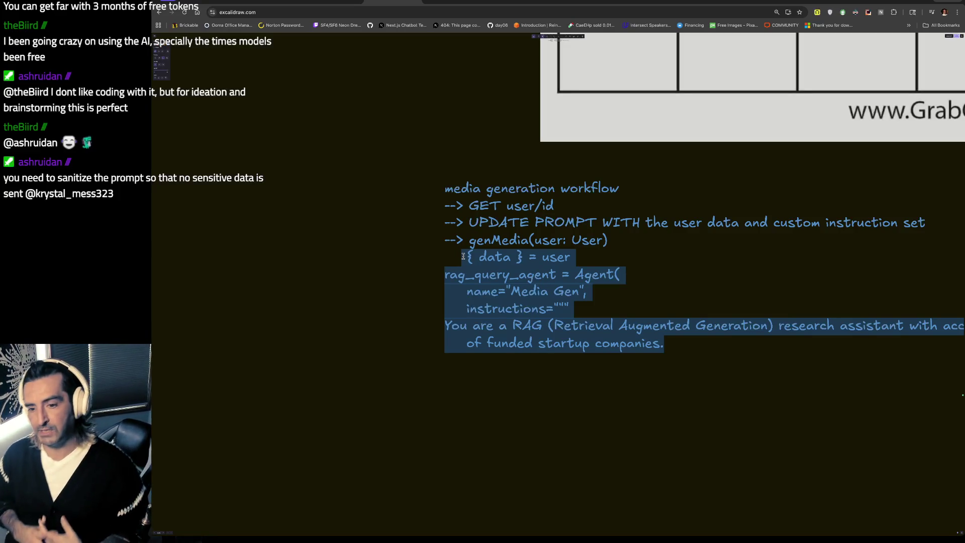
Step: Replace the RAG instructions with 'You are a media generator. Create a custom blog that leverages the user data'
left_click(654, 314)
key("shift+Down")
key("shift+Down")
left_click(438, 321, "shift")
type("You are a media generat")
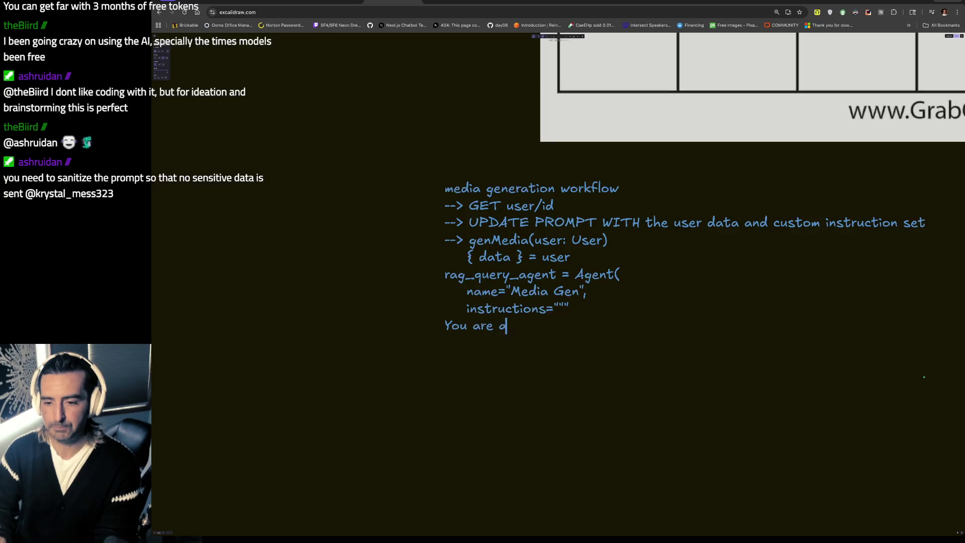
type("or. Create a cus")
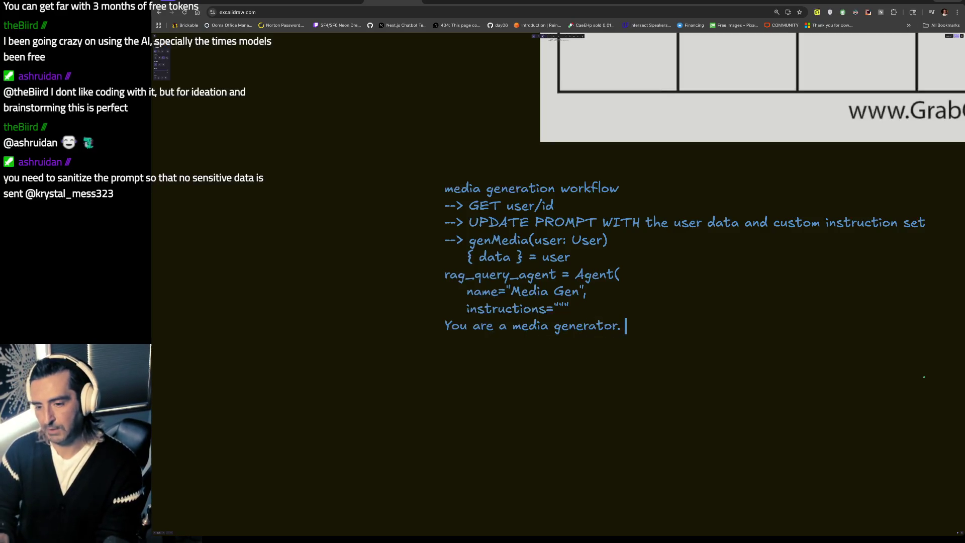
type("tom blog t")
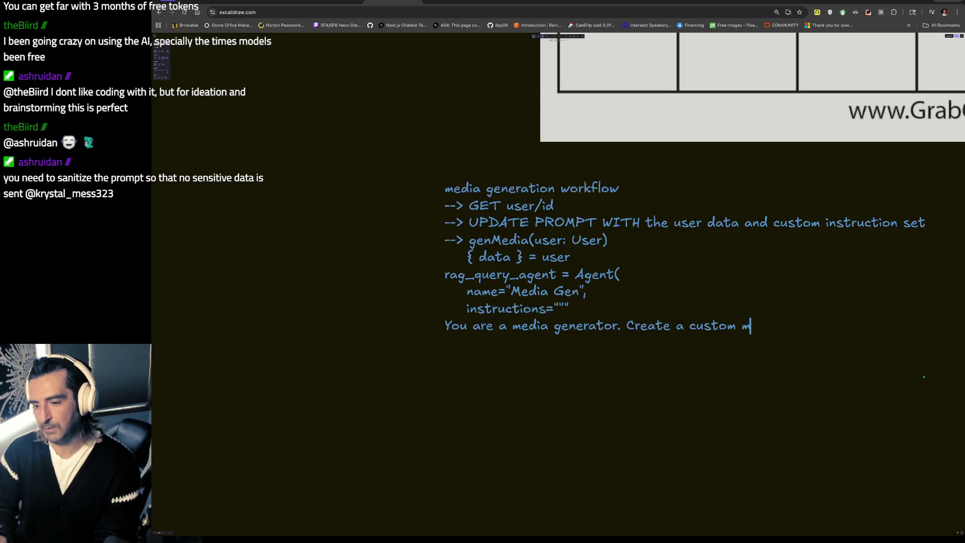
type("aht u")
key("BackSpace")
key("BackSpace")
key("BackSpace")
type("hat leverages the user d")
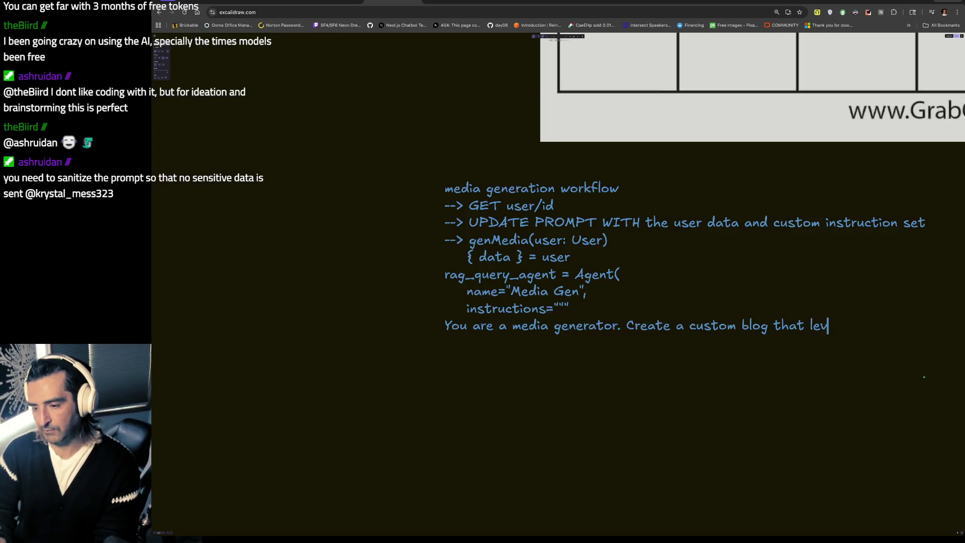
type("ata")
key("Return")
Step: Add a '--> GET all the past blogs' step after GET user/id and give genMedia a 'blogs: Blog' parameter
left_click(578, 204)
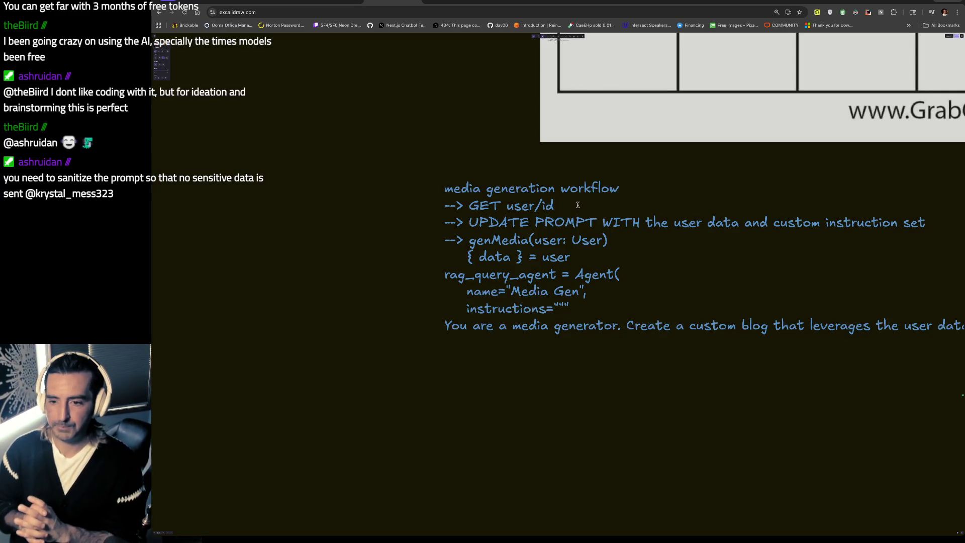
key("Return")
type("--> ")
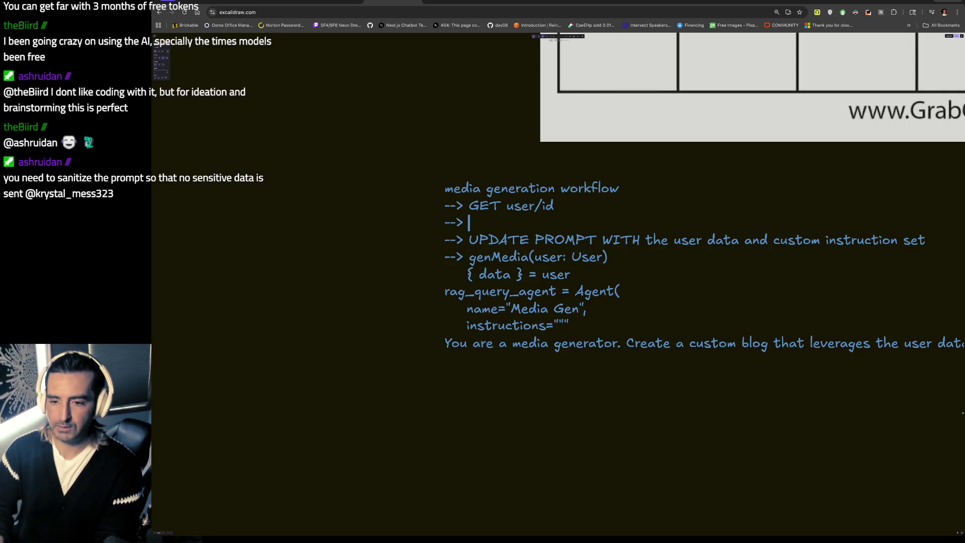
type("GET a")
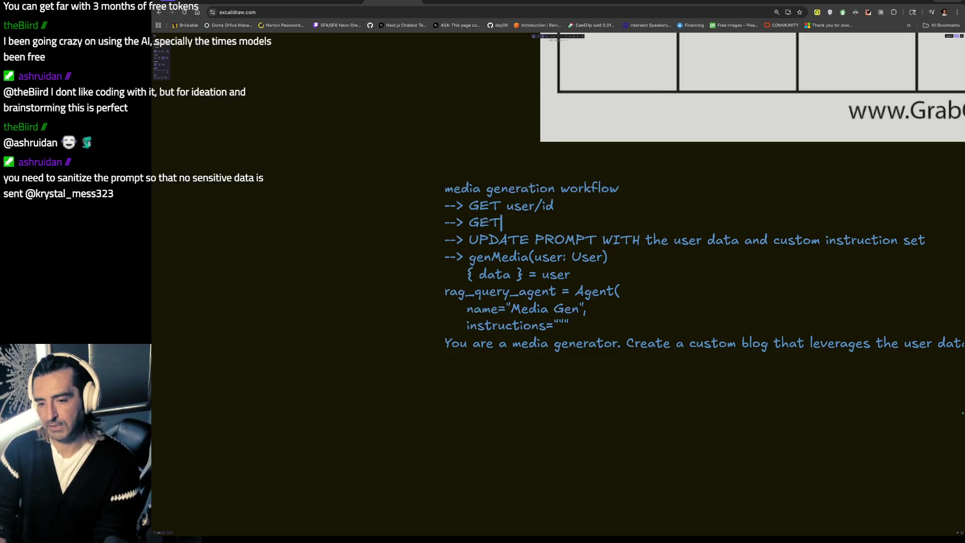
type("ll the past 6")
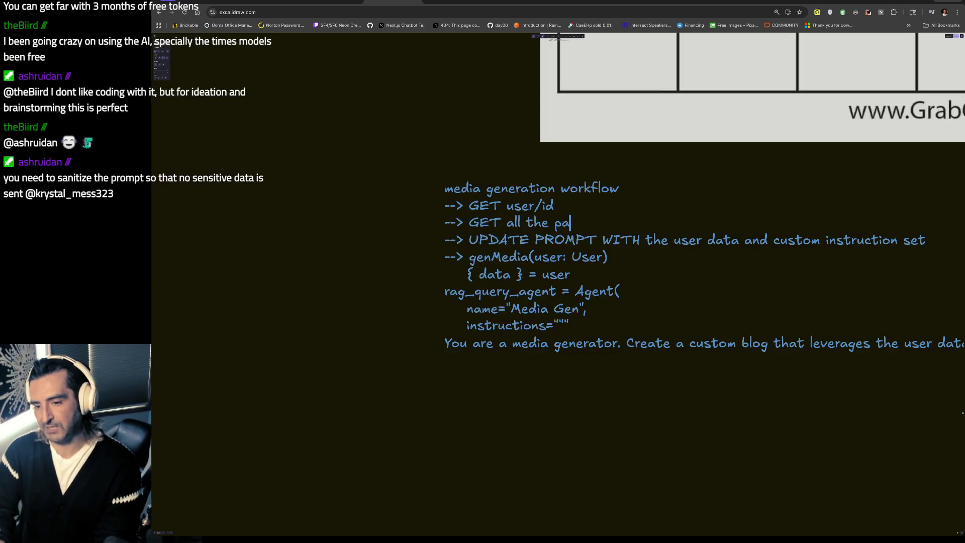
type("logs")
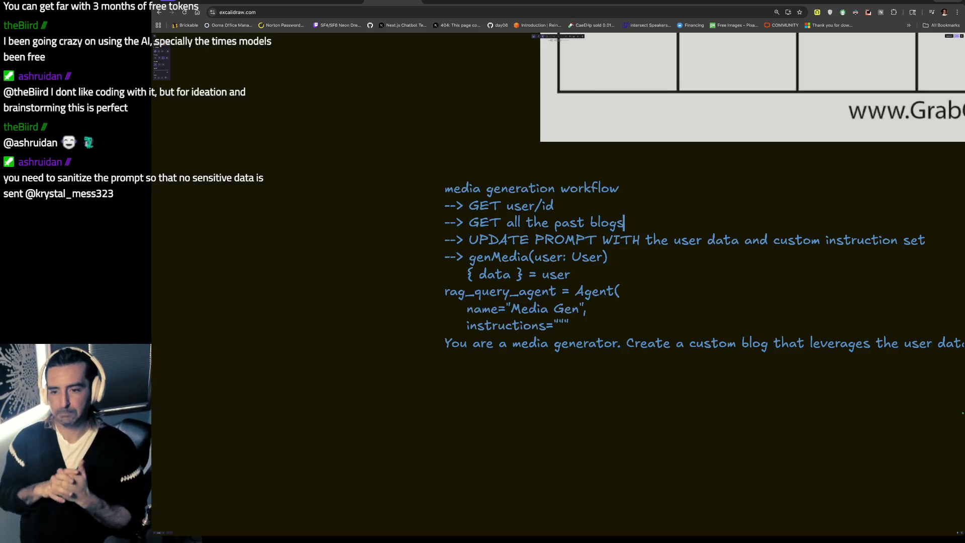
left_click(598, 257)
type(".")
key("BackSpace")
type(".b")
key("BackSpace")
key("BackSpace")
type(", blogs: B")
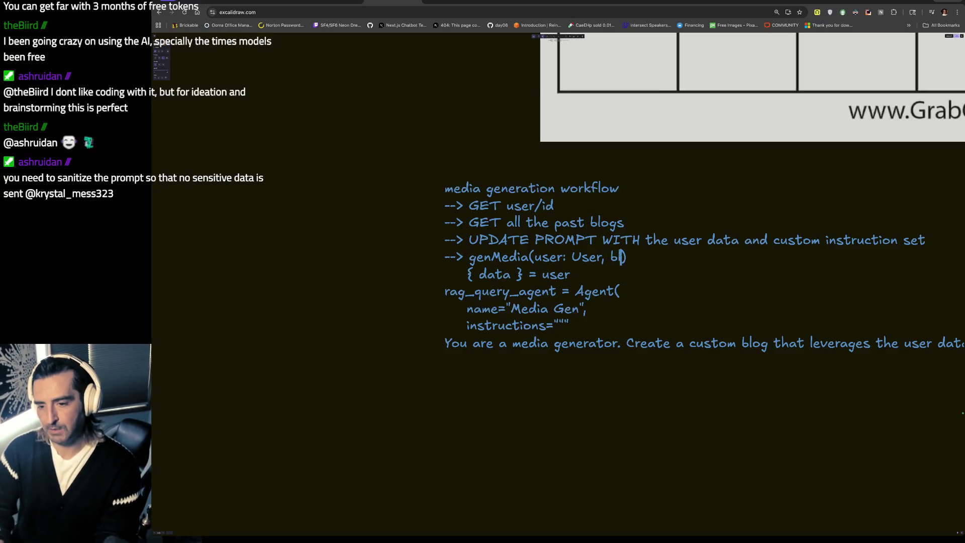
type("log")
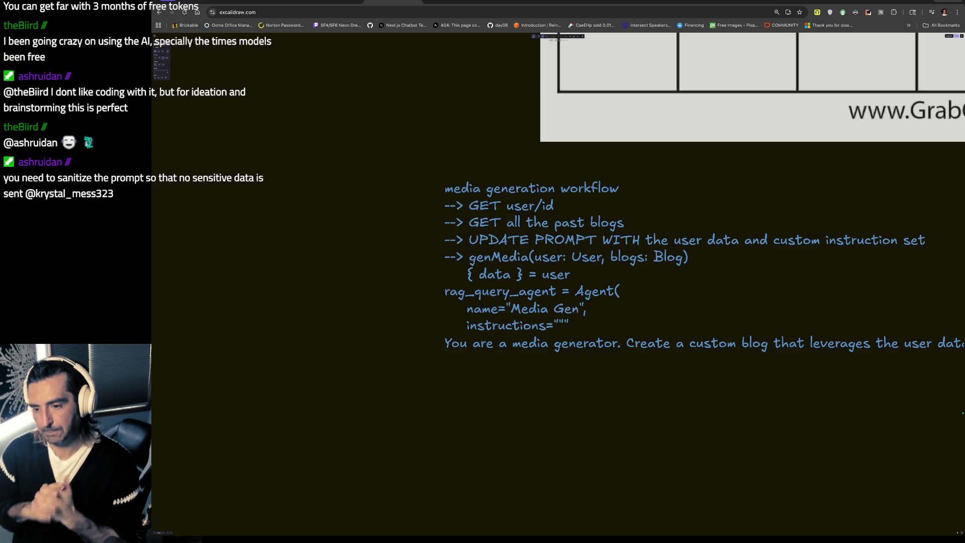
type("[]")
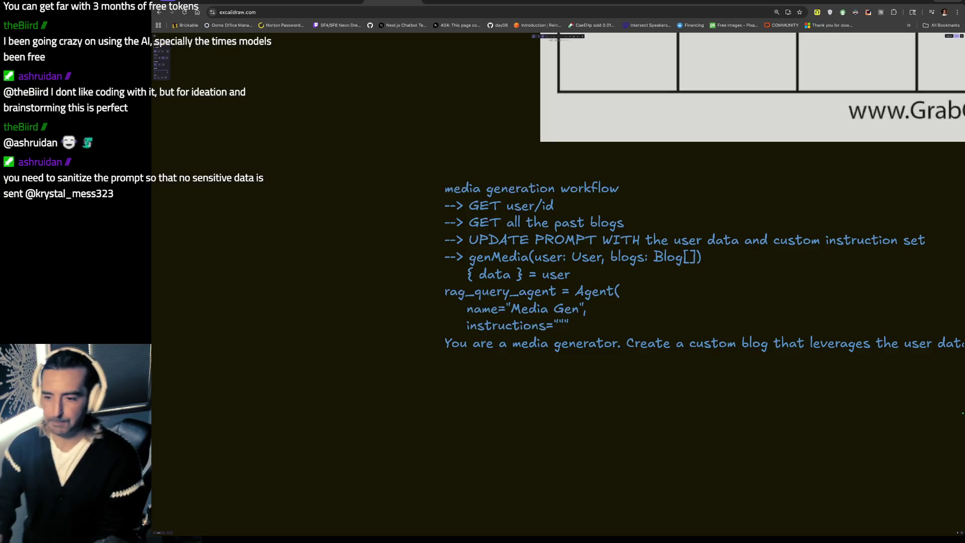
key("BackSpace")
key("BackSpace")
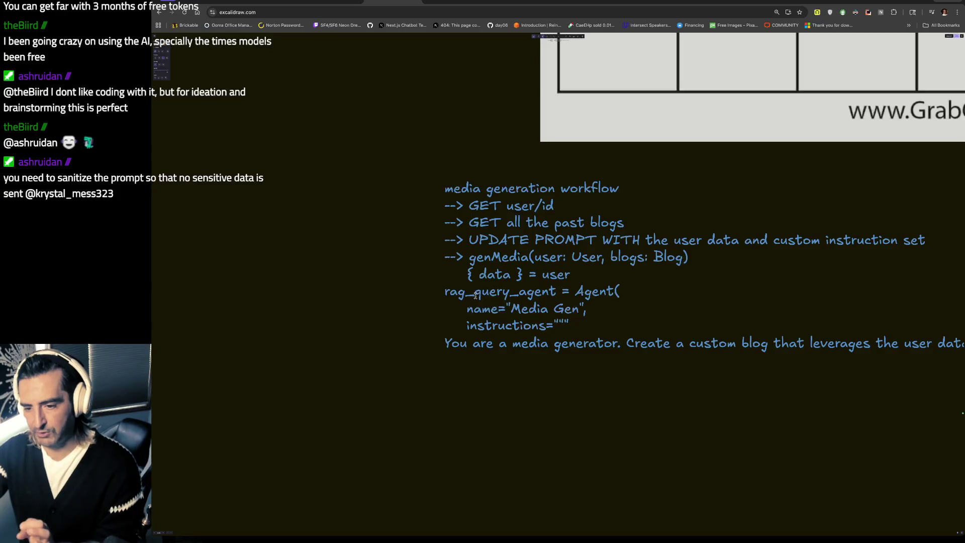
Step: Rename rag_query_agent to media_gen_agent and select all the note text
left_click_drag(509, 292, 445, 294)
type("media_gen")
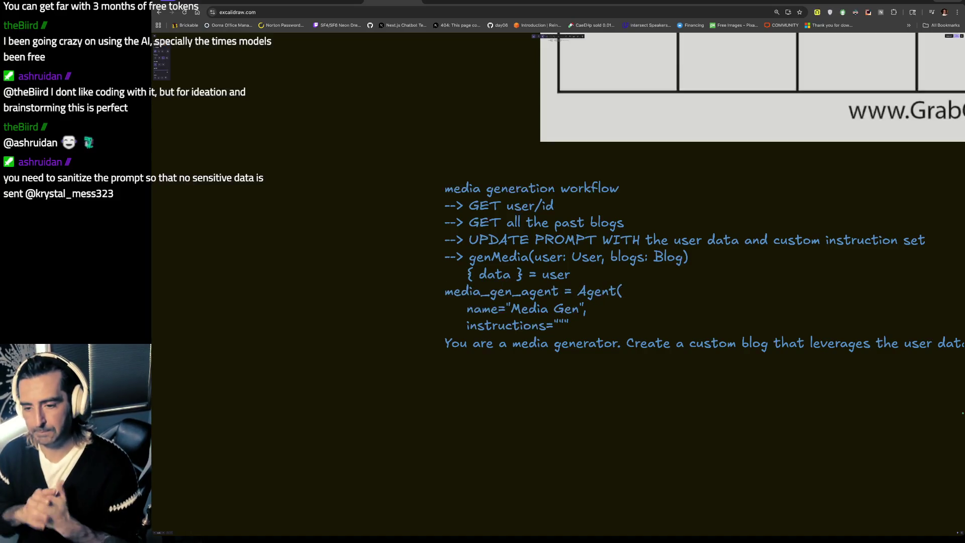
key("ctrl+End")
key("Return")
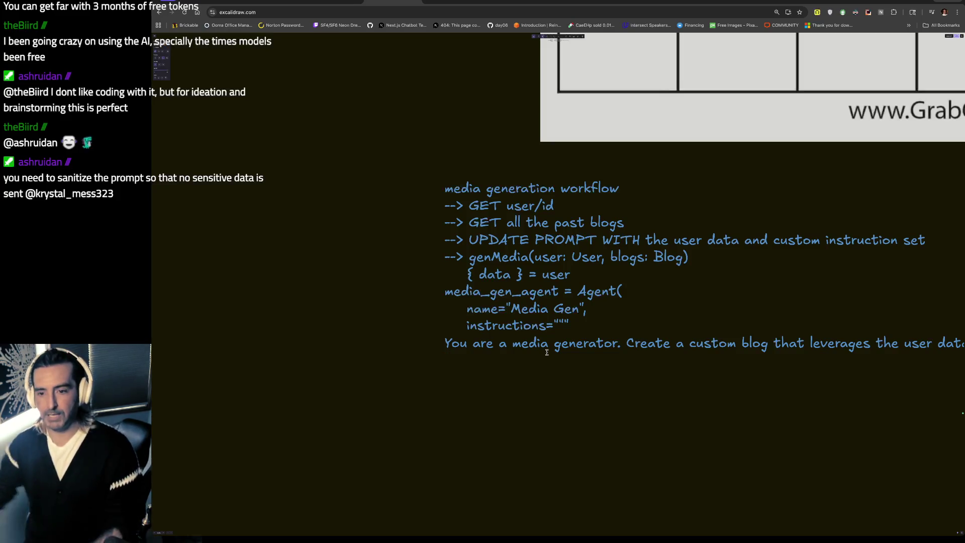
left_click(563, 325)
left_click(613, 339)
key("ctrl+a")
key("ctrl+c")
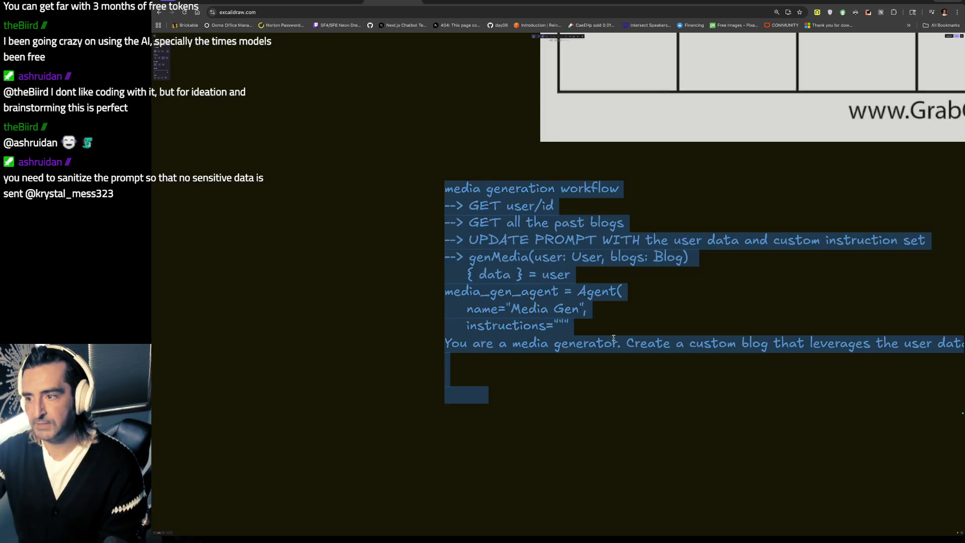
Step: Paste the agent code into ChatGPT and ask for a LangGraph Mermaid drawing of the flow
key("ctrl+Tab")
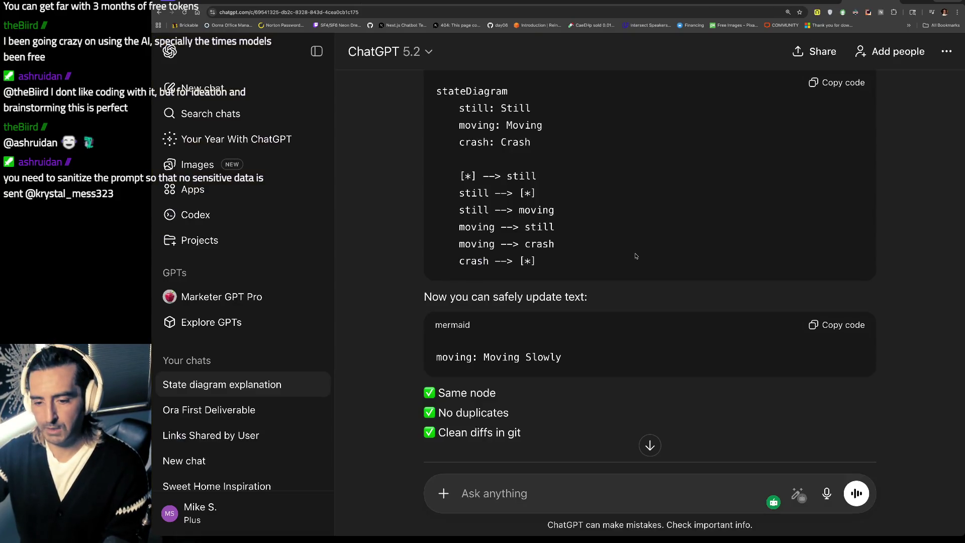
key("ctrl+v")
type("can you gen")
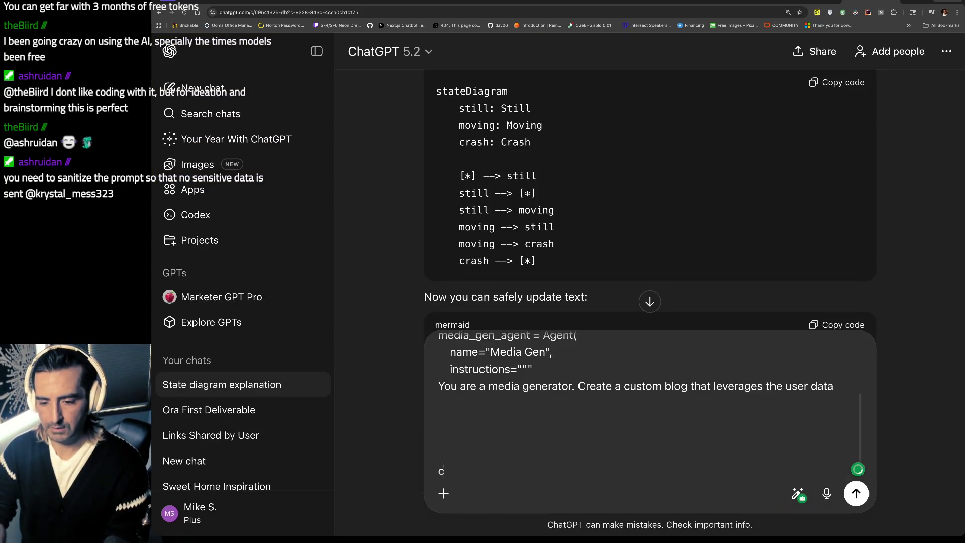
type(" a langgraphmermaid drawin")
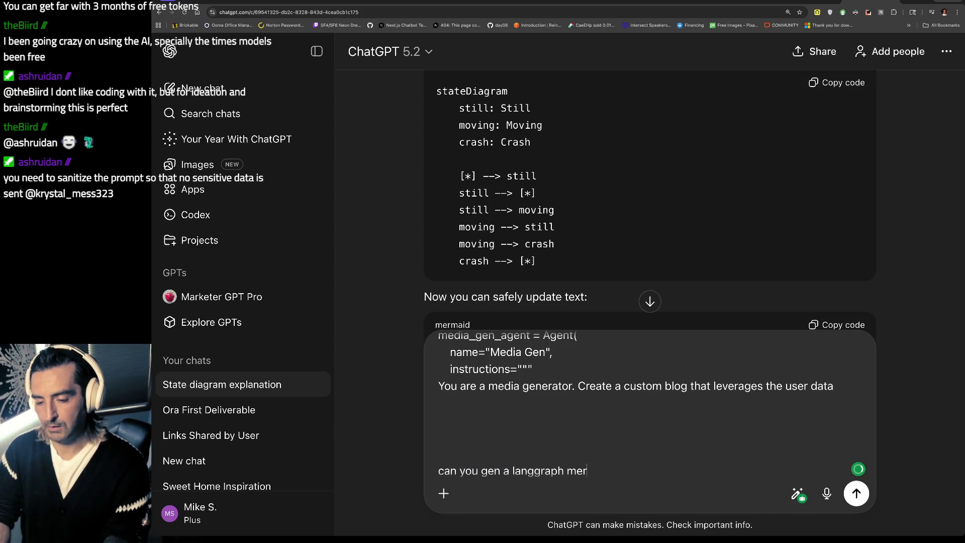
type("g for this flow?")
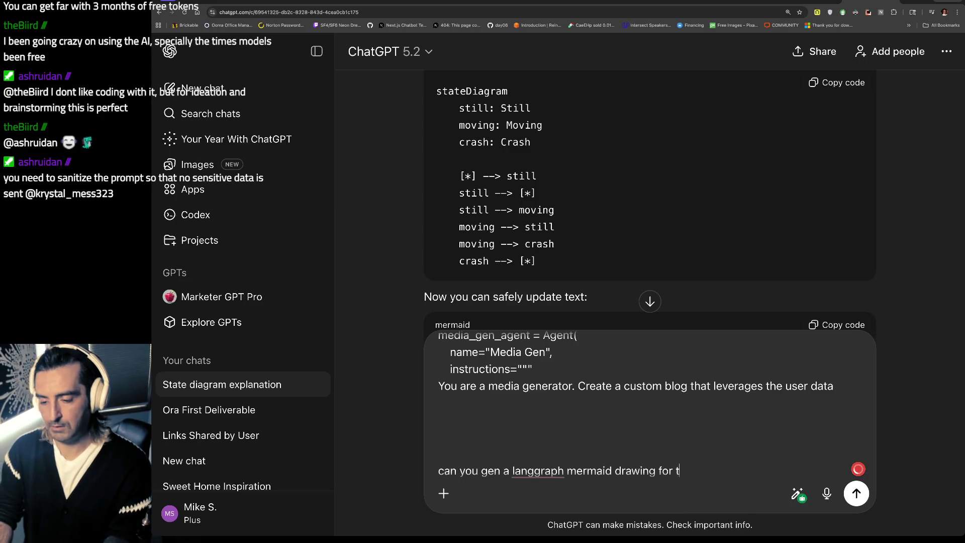
key("Return")
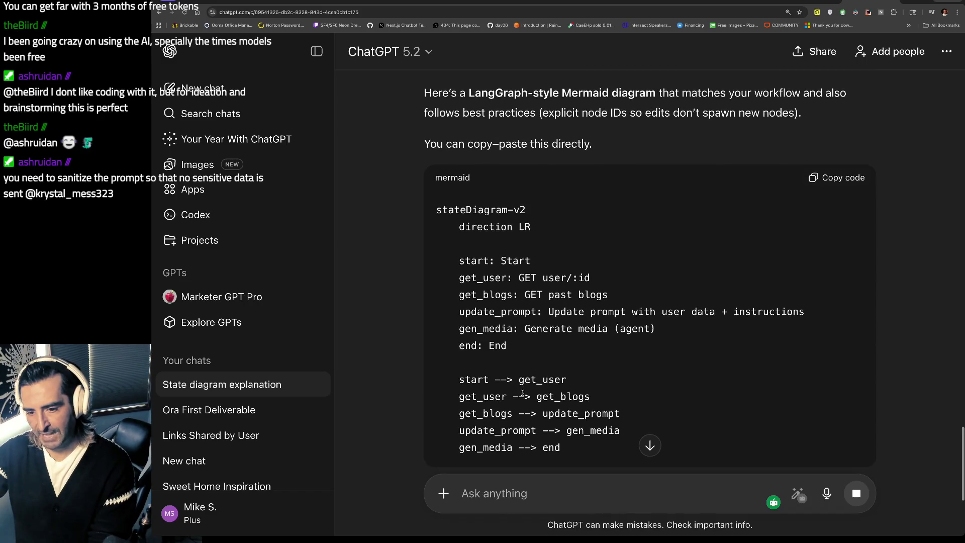
Step: Copy ChatGPT's Mermaid code and replace everything in the Mermaid Chart editor with it
left_click_drag(459, 260, 494, 330)
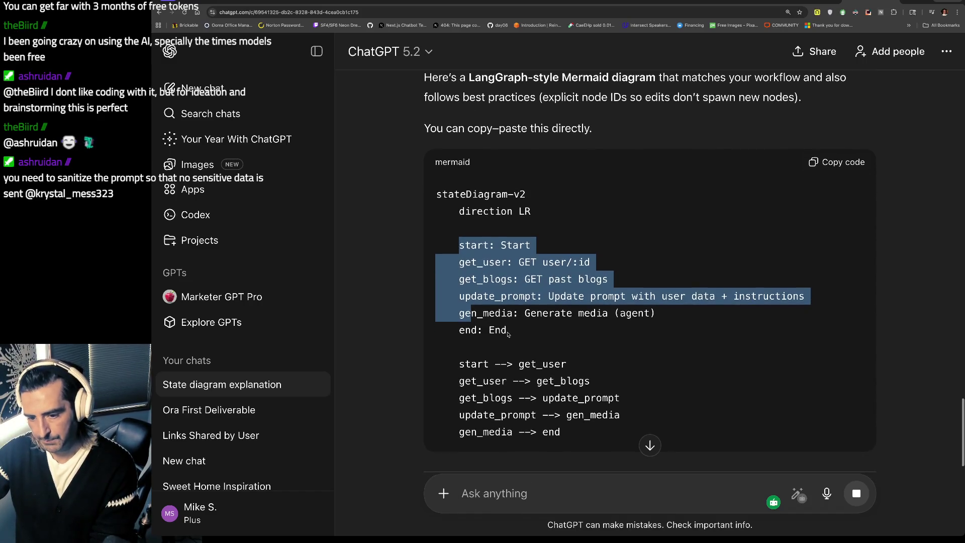
left_click(839, 162)
left_click(800, 1)
left_click(239, 154)
key("ctrl+a")
key("ctrl+v")
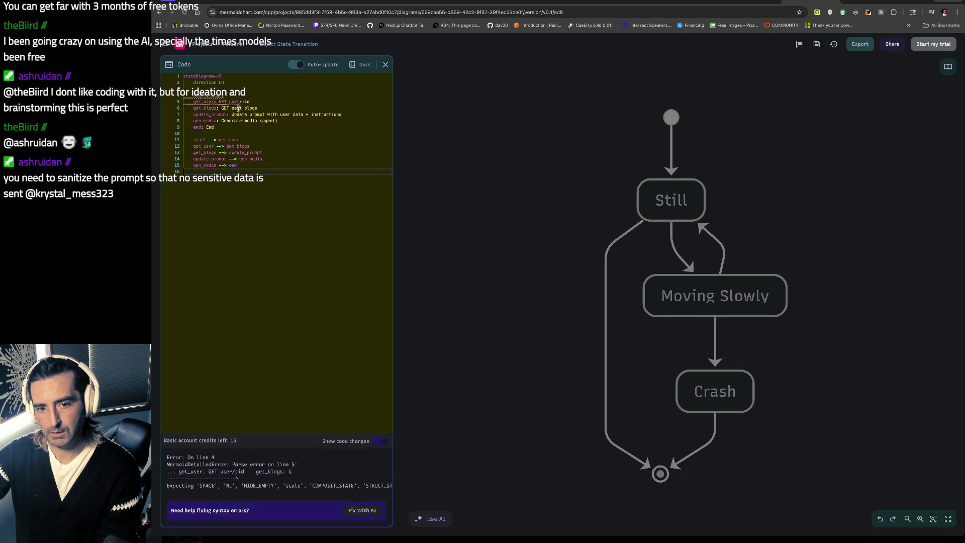
Step: Delete the broken line 4 so the start-to-End state diagram renders, then go back to ChatGPT
left_click(210, 96)
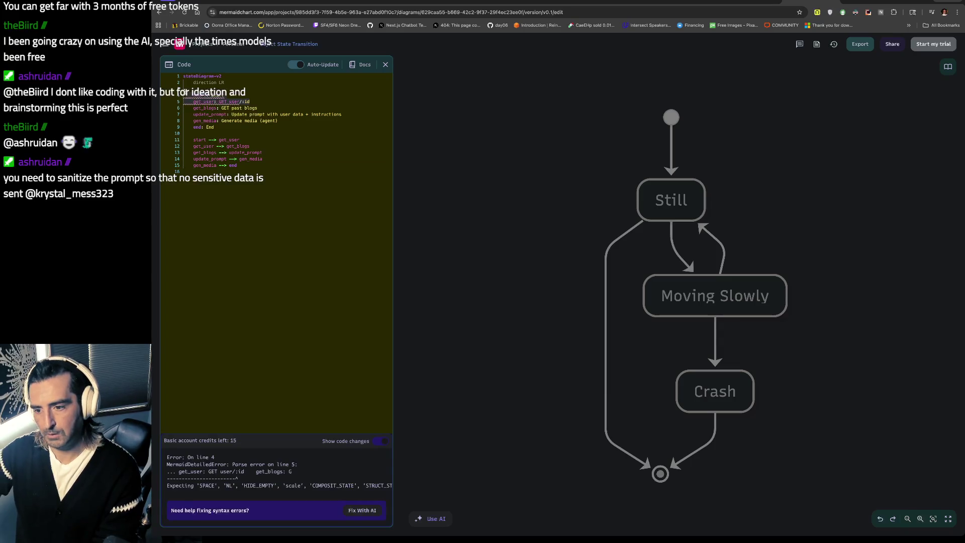
key("BackSpace")
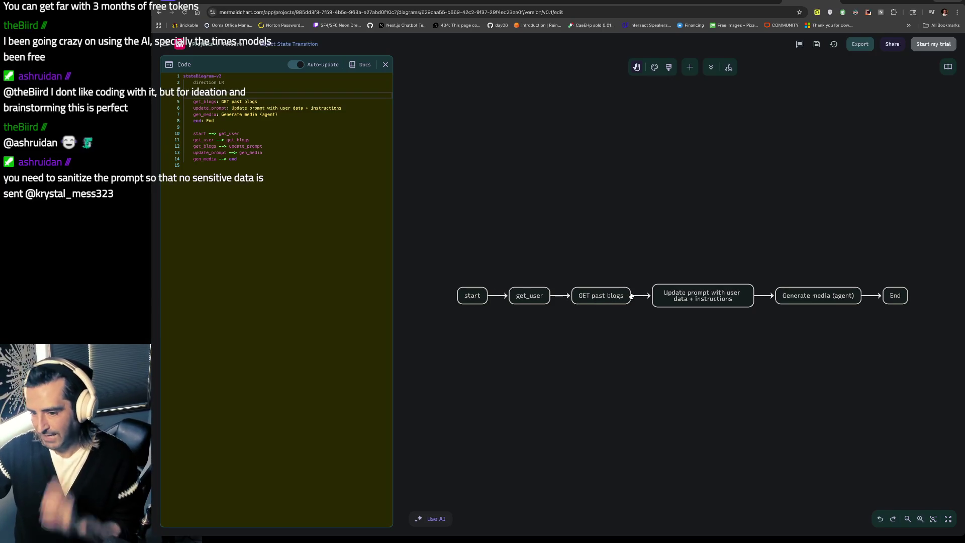
left_click(263, 209)
key("ctrl+a")
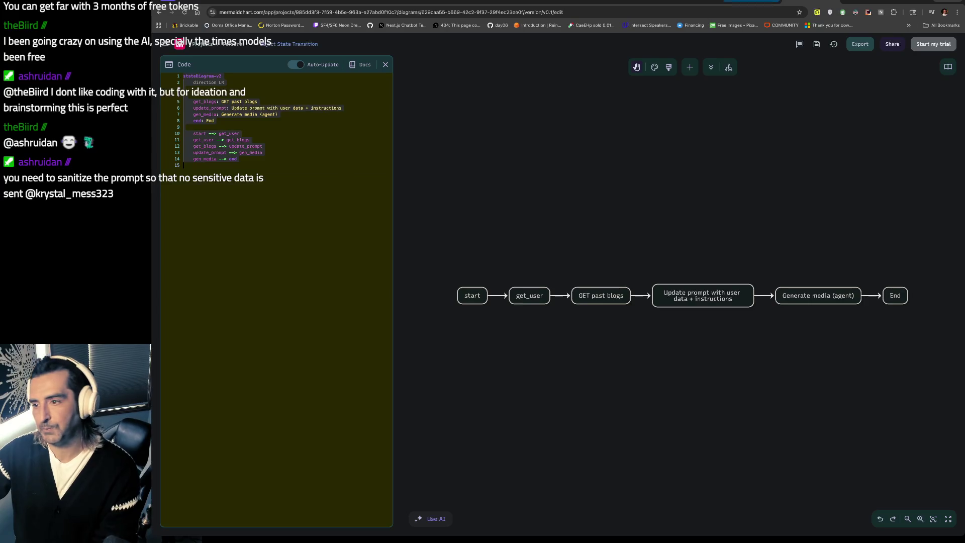
left_click(870, 3)
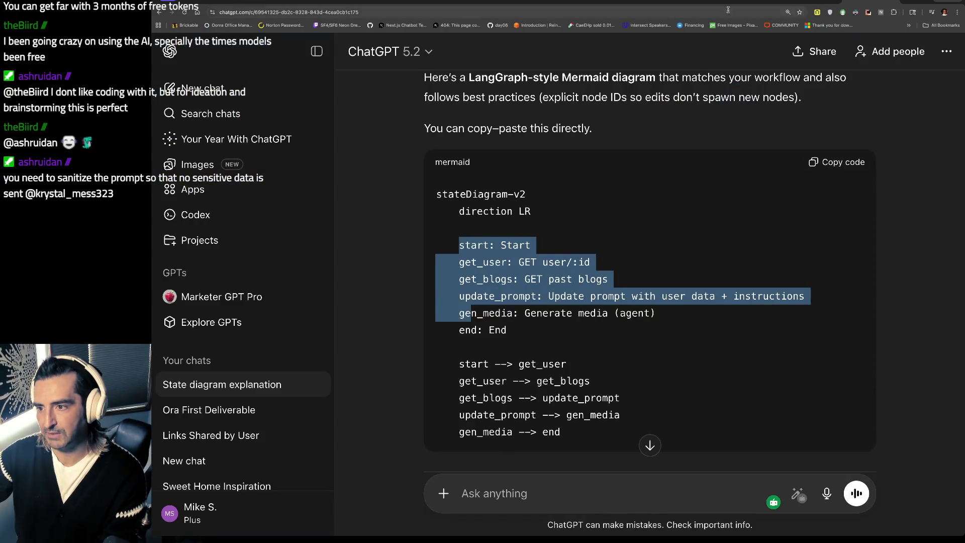
left_click(317, 4)
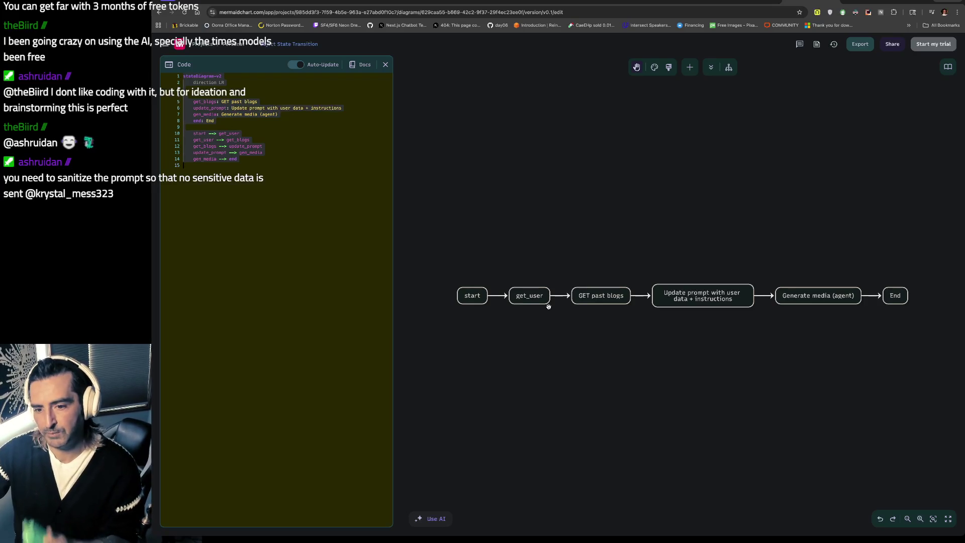
left_click(300, 184)
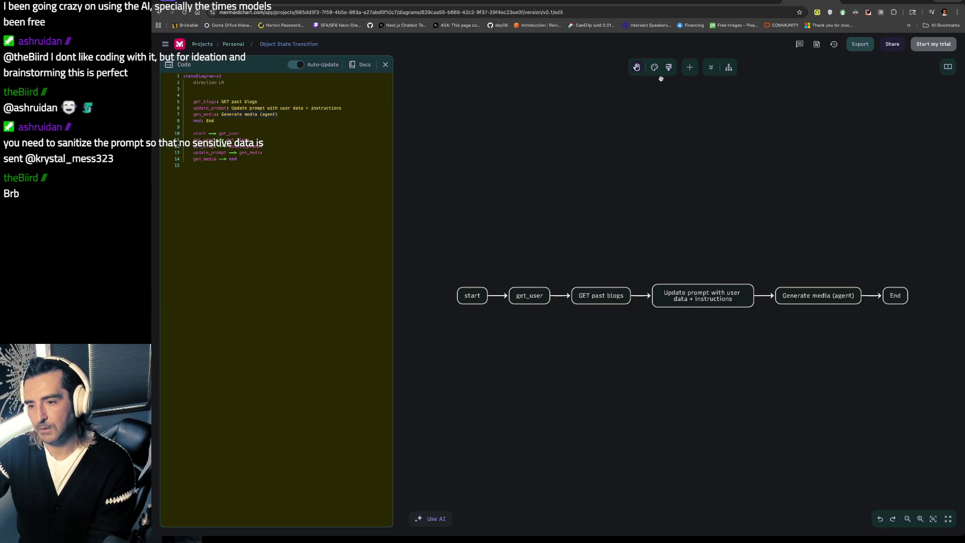
key("ctrl+Tab")
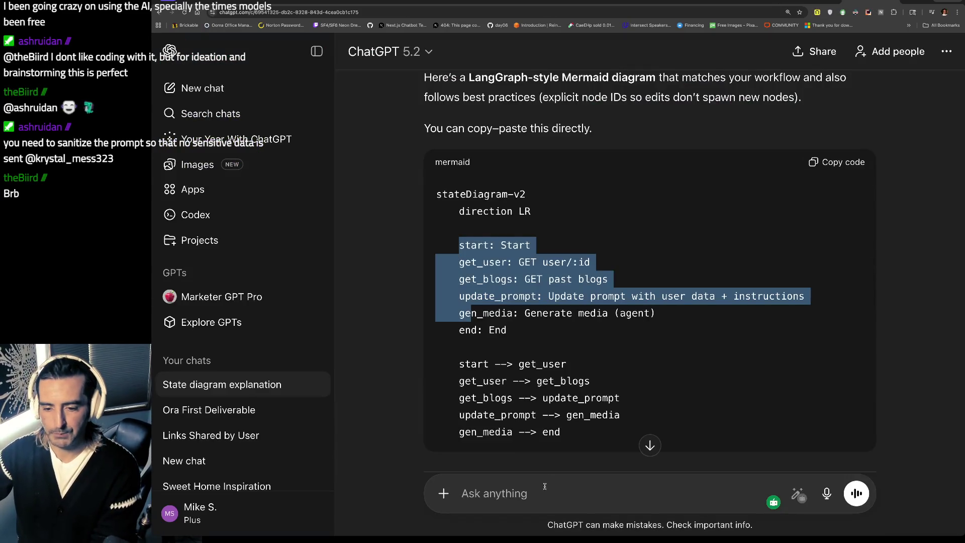
Step: Ask ChatGPT for the best diagram with agents as nodes and GET calls outside, and read its answer
left_click(545, 484)
type("what as")
key("BackSpace")
key("BackSpace")
type("is the best way to diagram this flow. Really, I just want to see the nodes ")
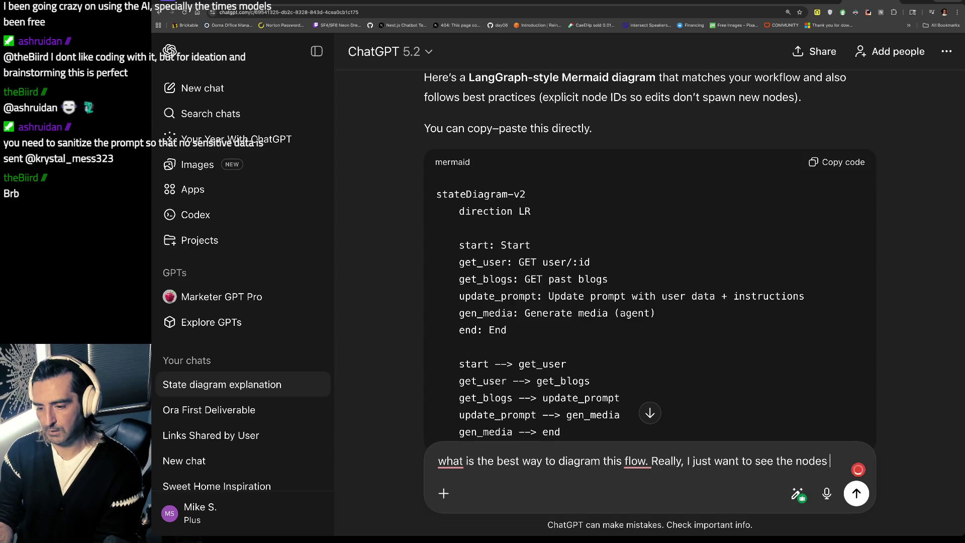
type("be")
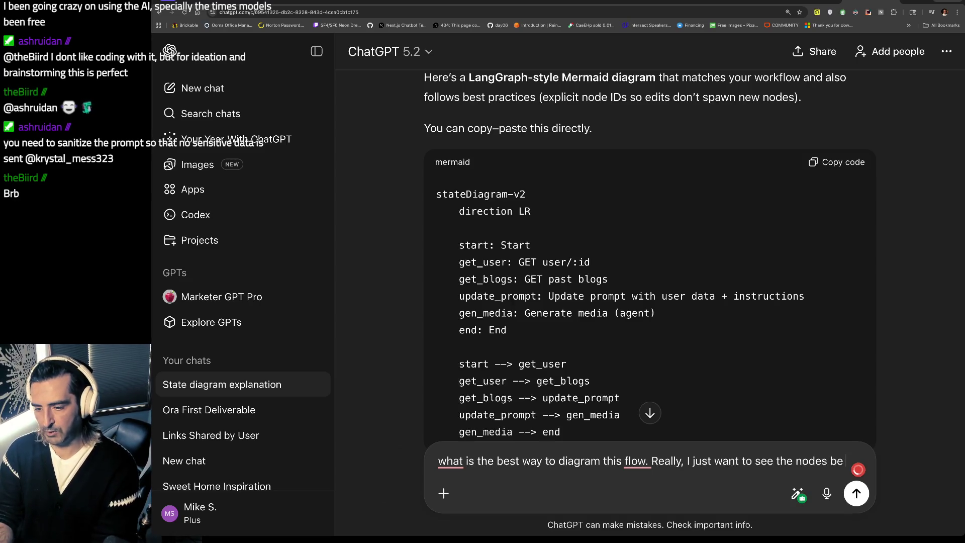
type(" agents")
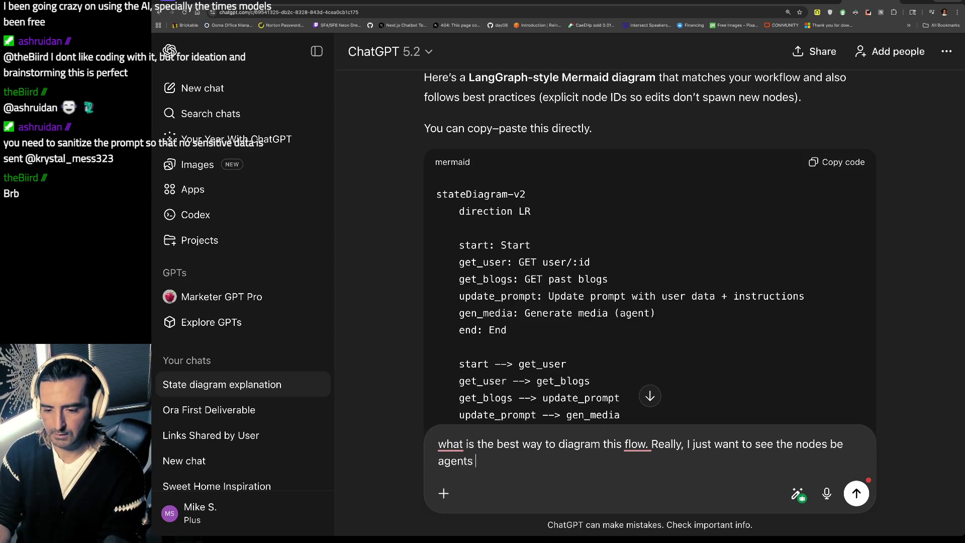
type(" AND all the ")
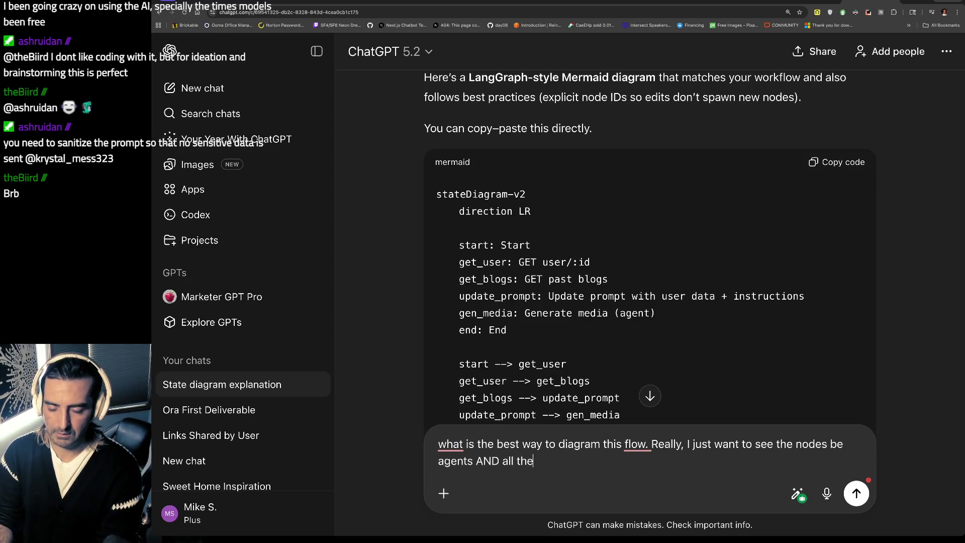
type("GET's et")
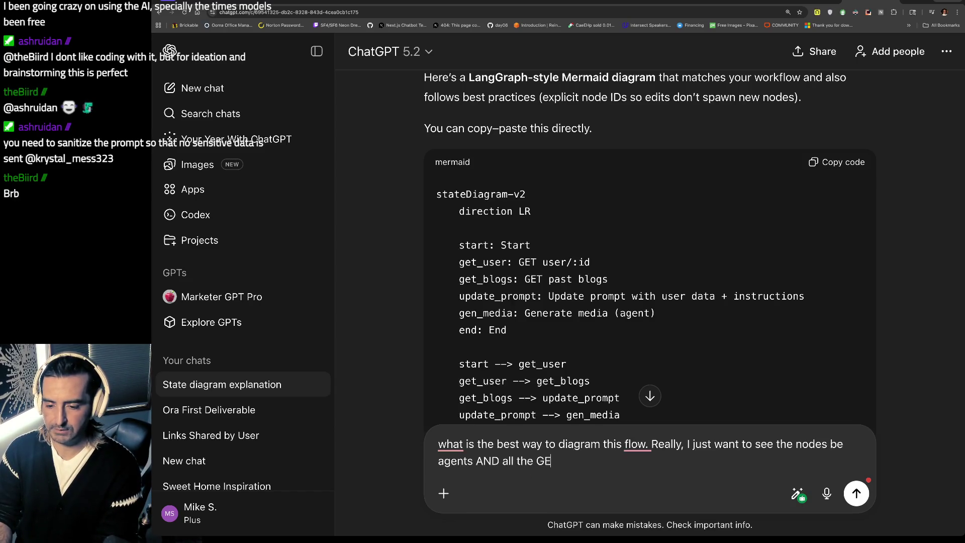
type("c be")
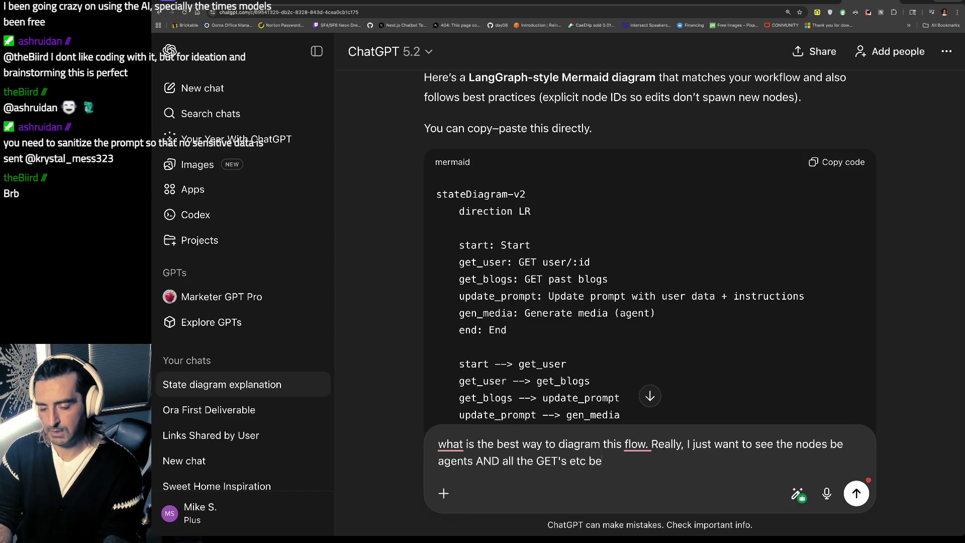
key("BackSpace")
key("BackSpace")
key("BackSpace")
type("exist outside of the diagr")
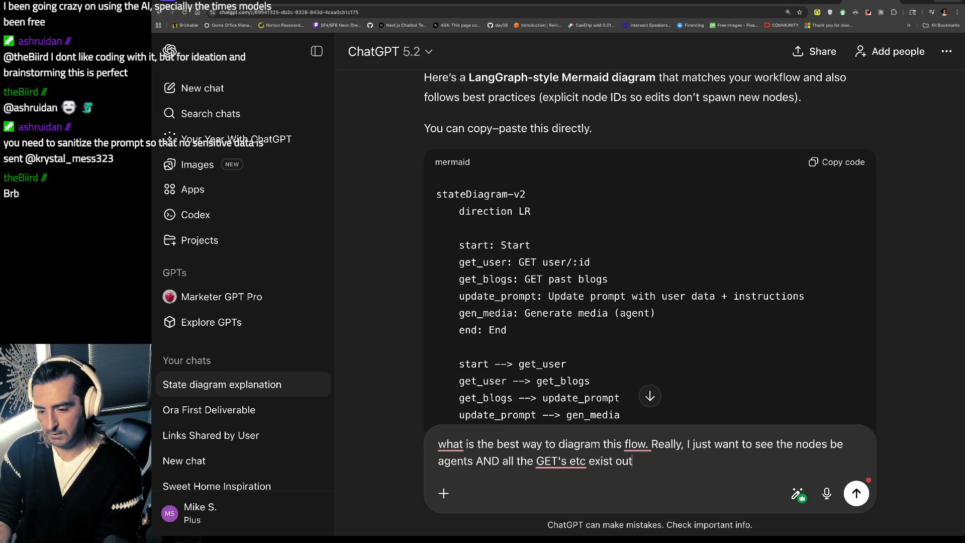
type("am")
key("Return")
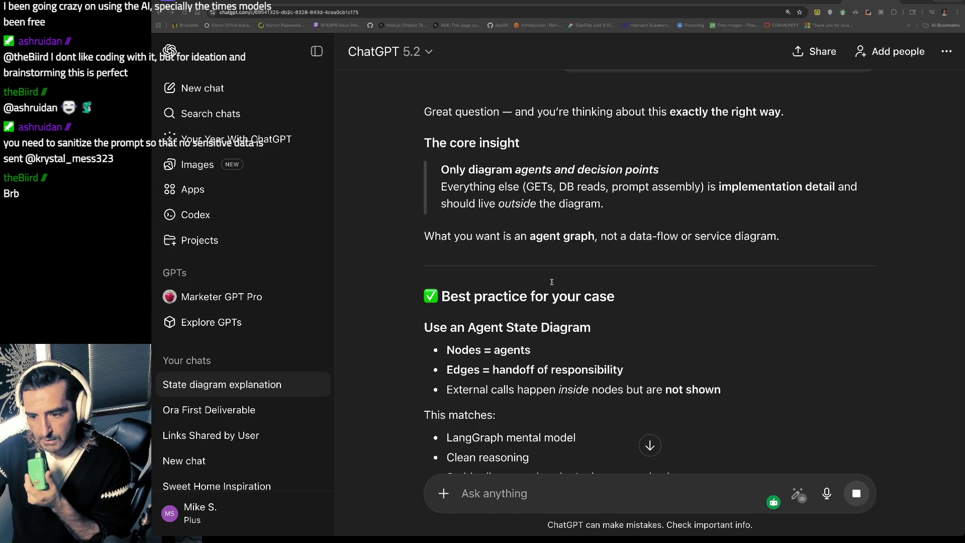
scroll(598, 382, "down", 4)
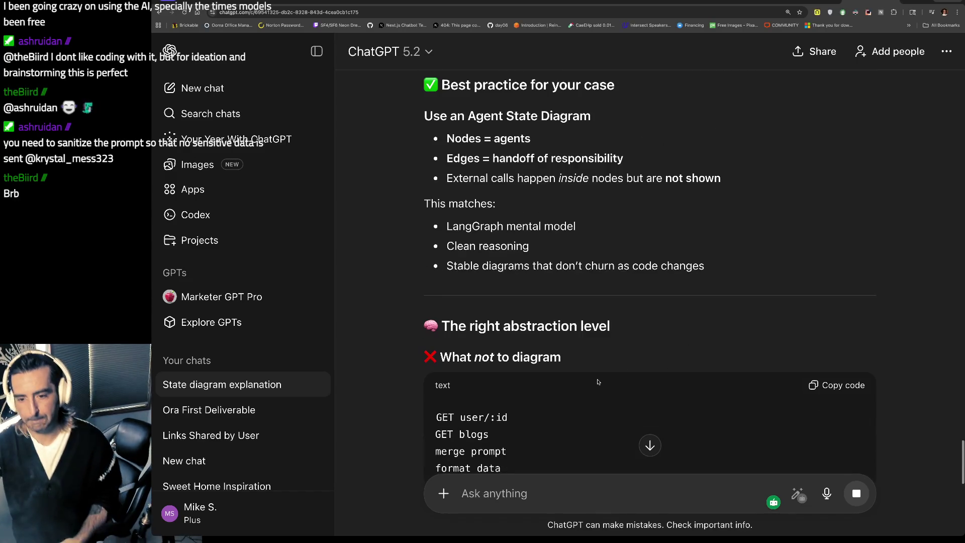
scroll(598, 382, "down", 9)
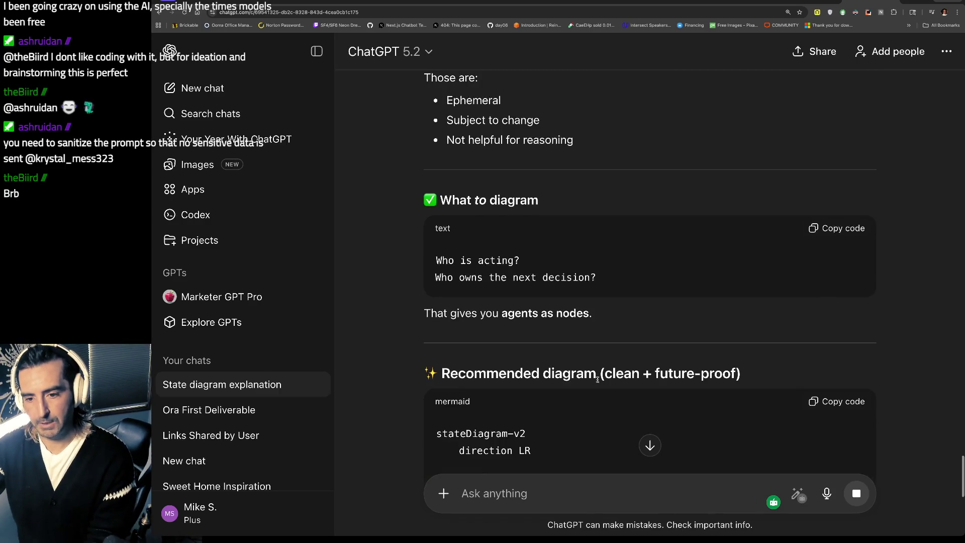
Step: Copy the recommended agent diagram code and paste it over the existing code in Mermaid Chart
scroll(598, 380, "down", 4)
left_click(835, 221)
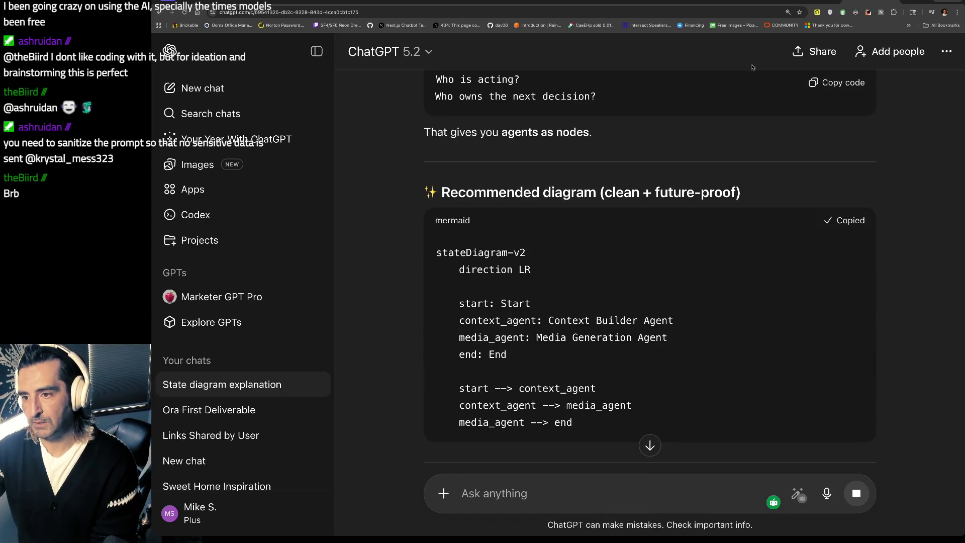
key("ctrl+Tab")
left_click(295, 158)
key("ctrl+a")
key("ctrl+v")
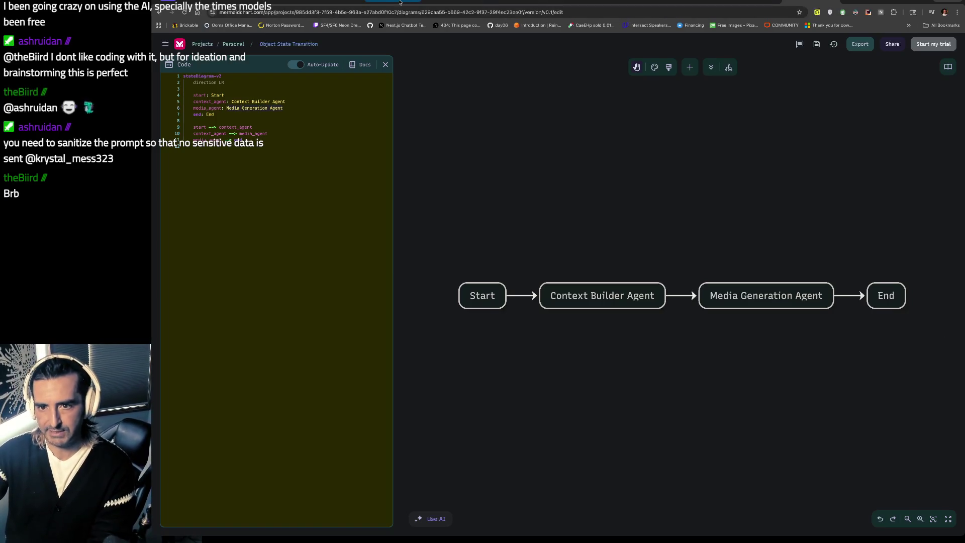
left_click(401, 2)
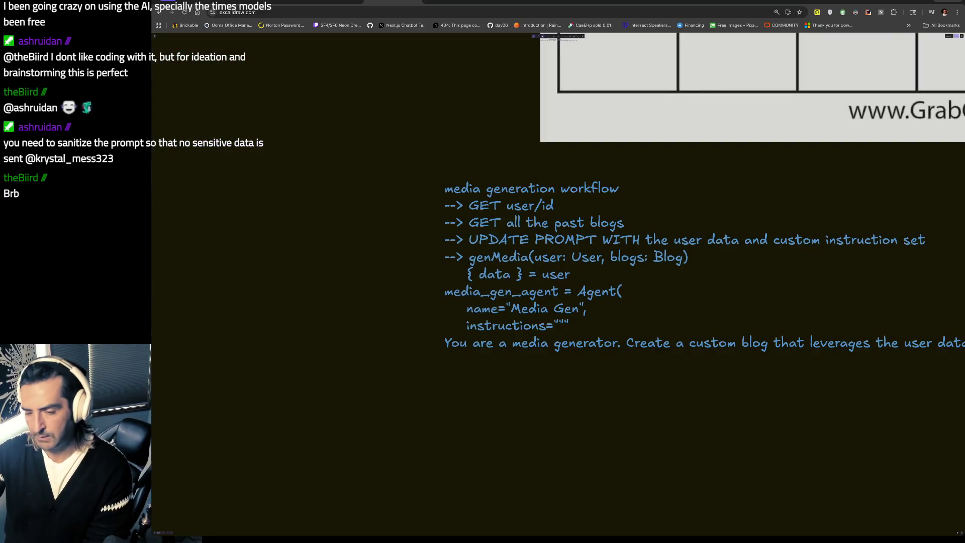
Step: Paste the agent diagram image, shrink it, move it below the notes, and draw a rectangle above it
key("super+v")
scroll(482, 294, "down", 5)
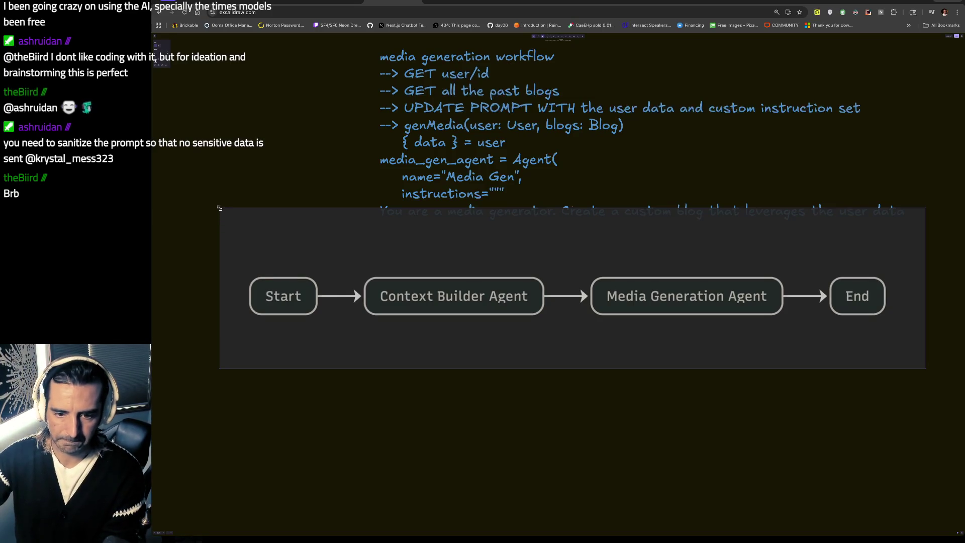
left_click_drag(219, 208, 500, 273)
left_click_drag(747, 285, 620, 338)
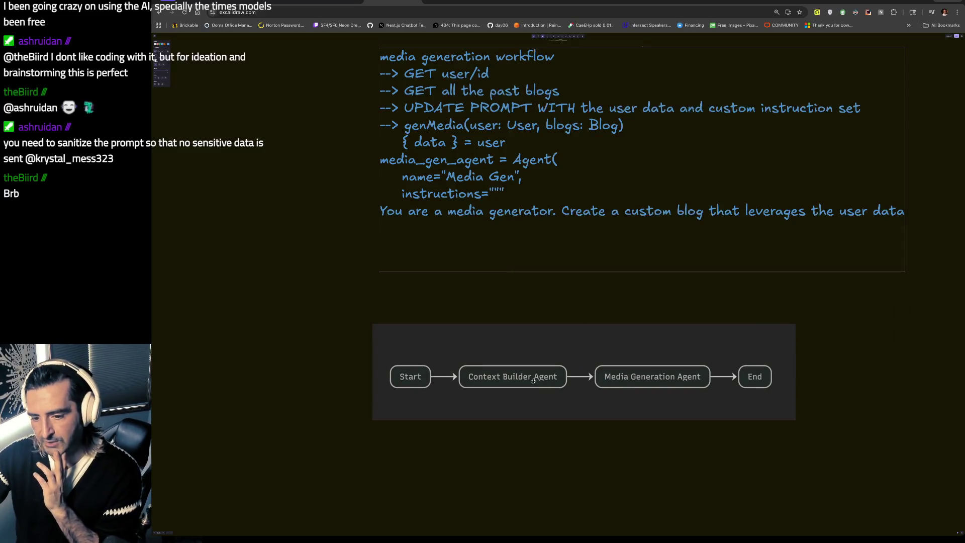
left_click(548, 38)
left_click_drag(462, 248, 622, 338)
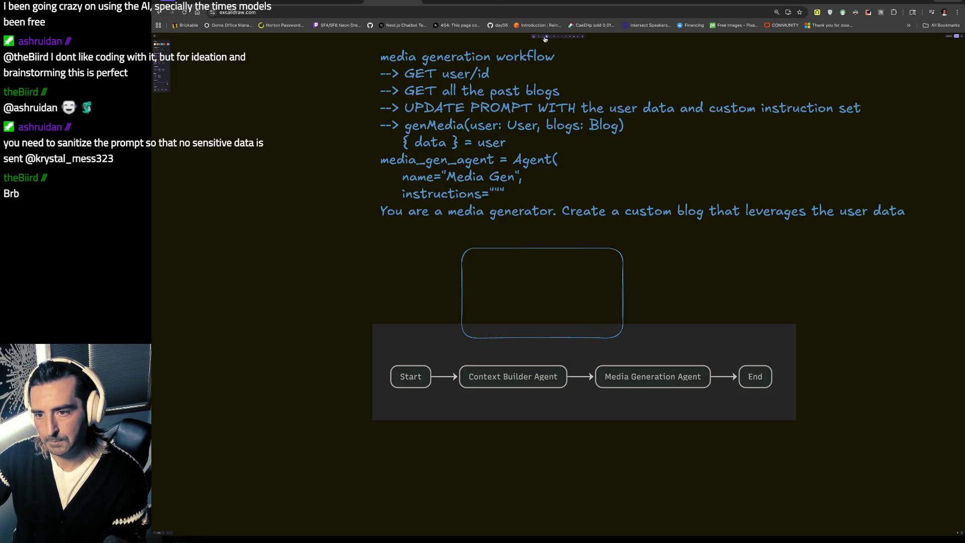
Step: Copy the GET user/id and past-blogs lines into the box, then resize the text and box to fit
left_click(490, 86)
double_click(585, 104)
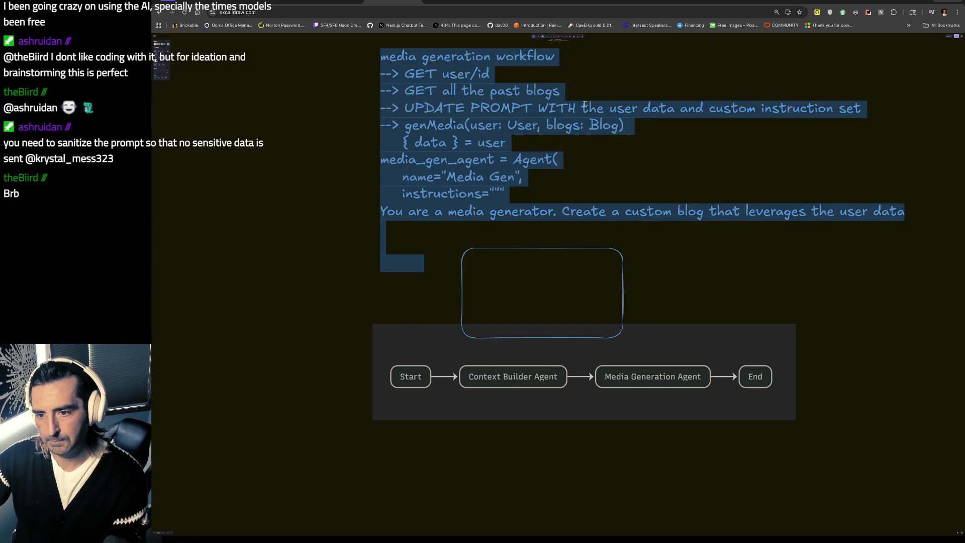
mouse_move(560, 91)
left_mouse_down()
mouse_move(384, 91)
mouse_move(388, 76)
left_mouse_up()
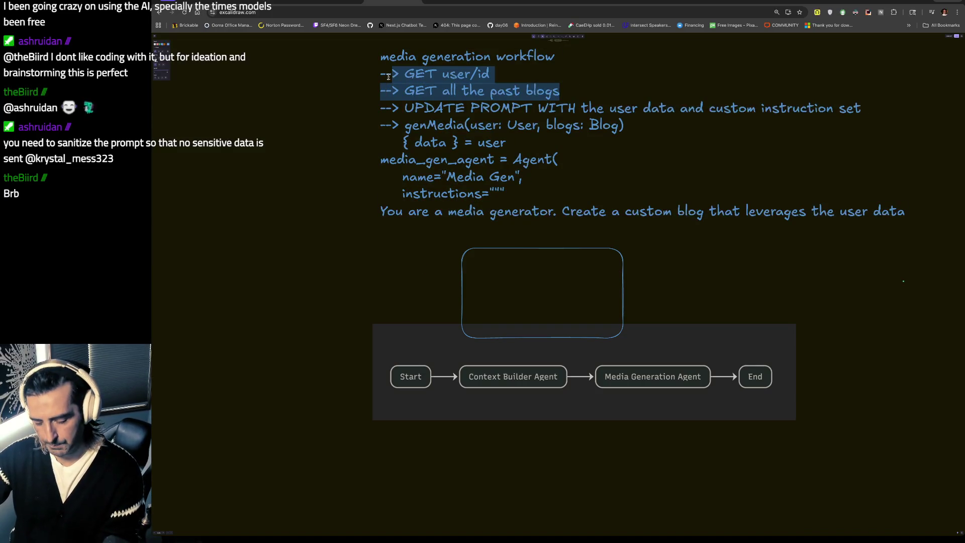
left_click(532, 291)
key("ctrl+v")
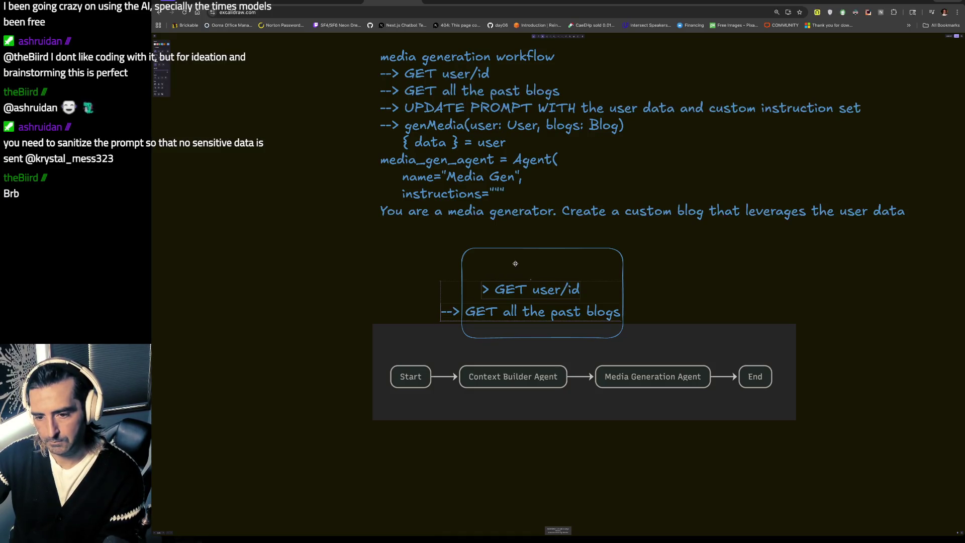
left_click_drag(506, 284, 515, 272)
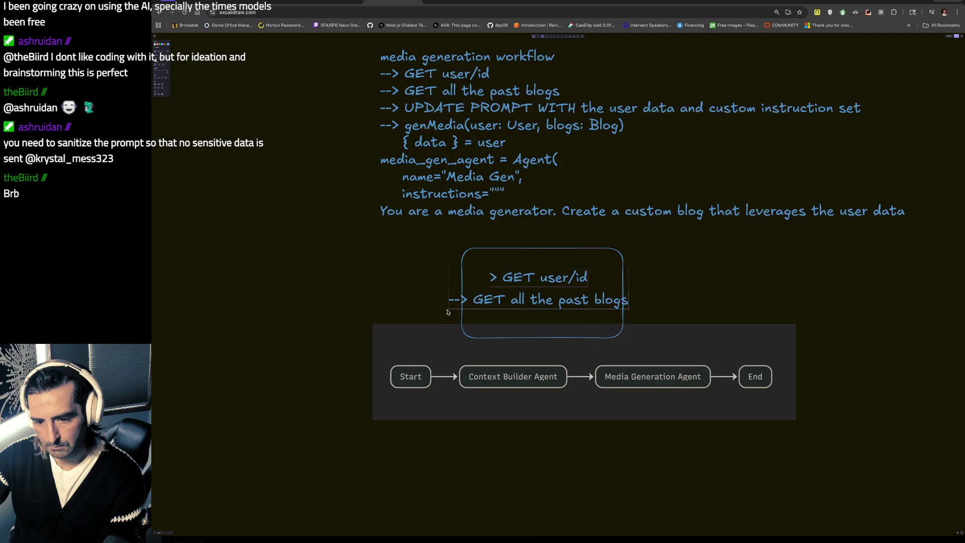
left_click_drag(448, 310, 510, 275)
mouse_move(580, 274)
left_mouse_down()
mouse_move(553, 275)
mouse_move(582, 277)
left_mouse_up()
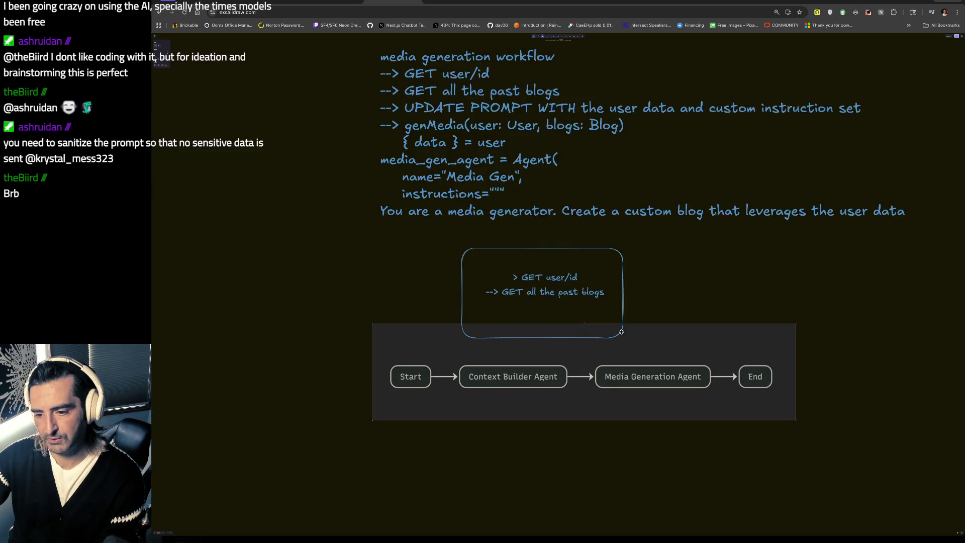
left_click(623, 294)
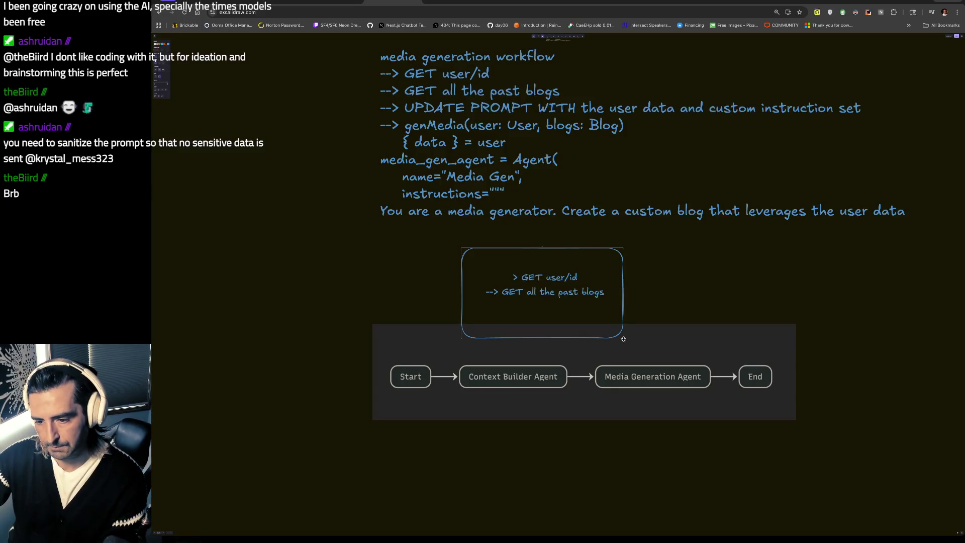
mouse_move(623, 338)
left_mouse_down()
mouse_move(599, 302)
mouse_move(601, 312)
left_mouse_up()
mouse_move(533, 295)
left_mouse_down()
mouse_move(503, 291)
mouse_move(553, 293)
left_mouse_up()
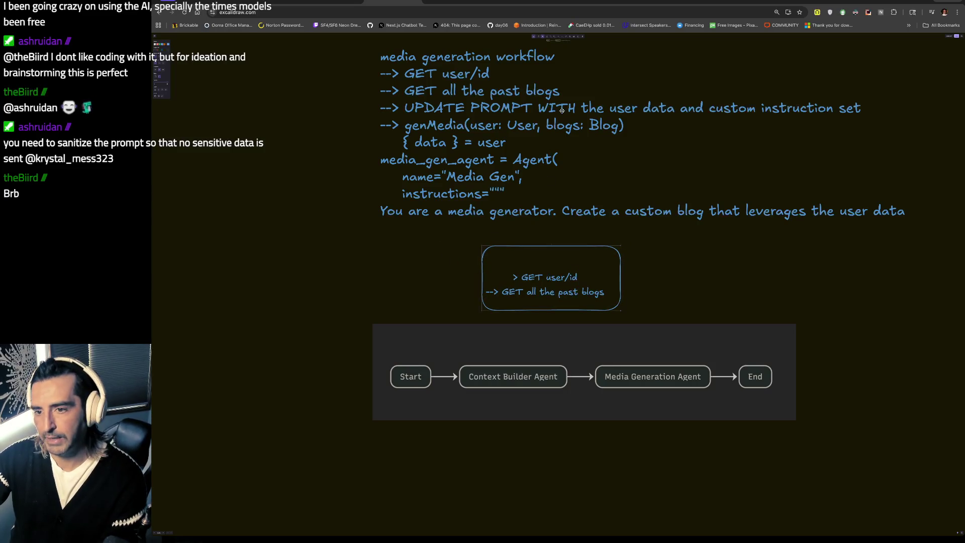
Step: Draw a freehand line linking Context Builder Agent up to the GET box
left_click(567, 37)
mouse_move(511, 358)
left_mouse_down()
mouse_move(511, 326)
mouse_move(510, 362)
mouse_move(537, 340)
left_mouse_up()
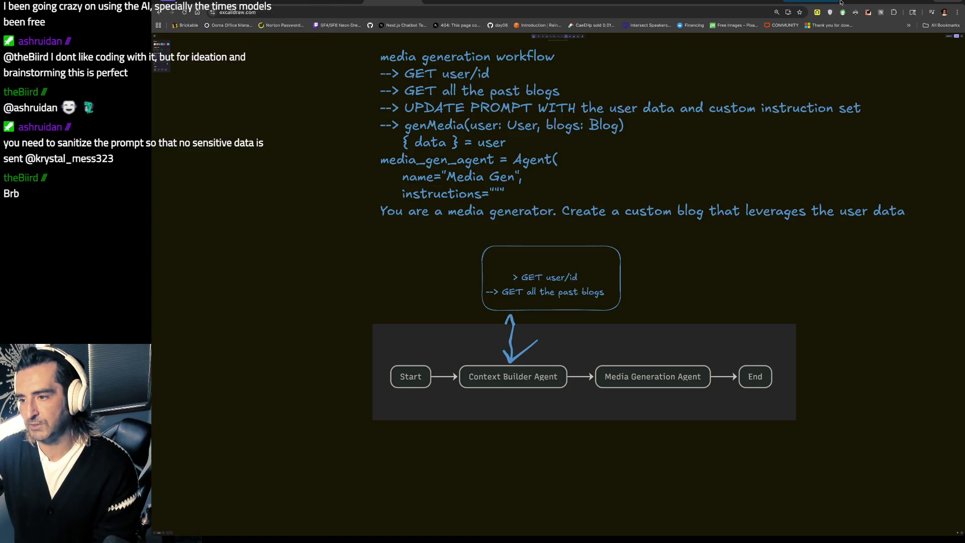
left_click(875, 2)
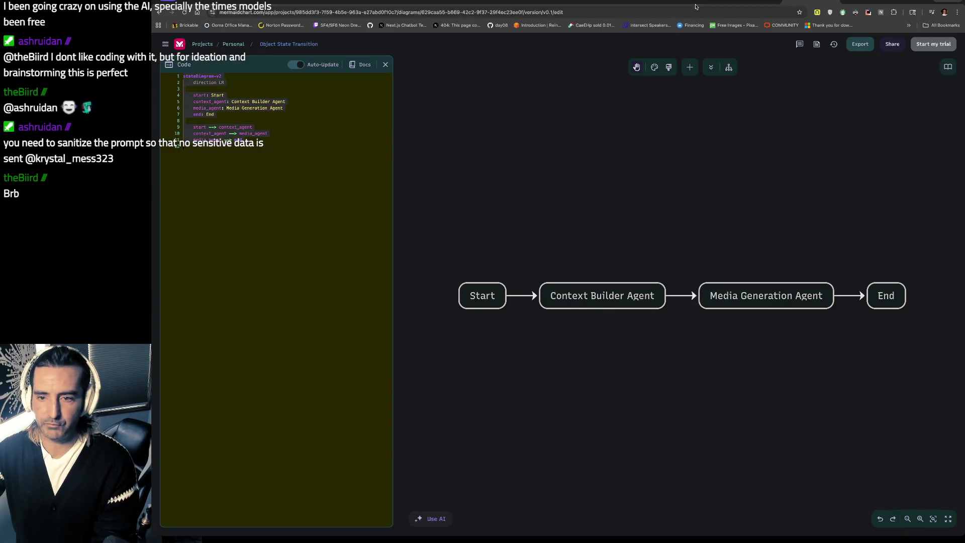
Step: Send ChatGPT the Mermaid agent diagram, asking to update it with LangGraph RETRY and CONFIRM nodes
left_click(869, 7)
left_click(609, 508)
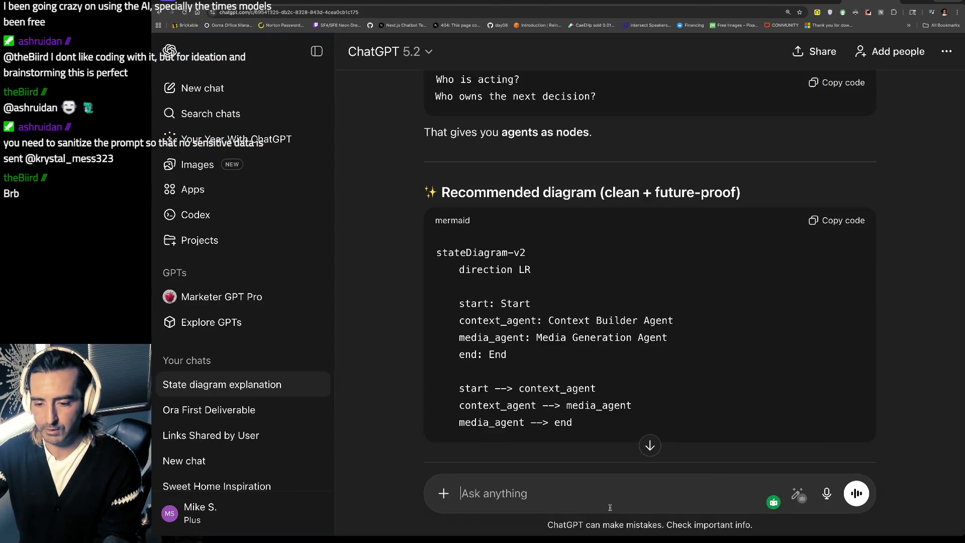
key("ctrl+v")
key("shift+Return")
key("shift+Return")
type("update this ")
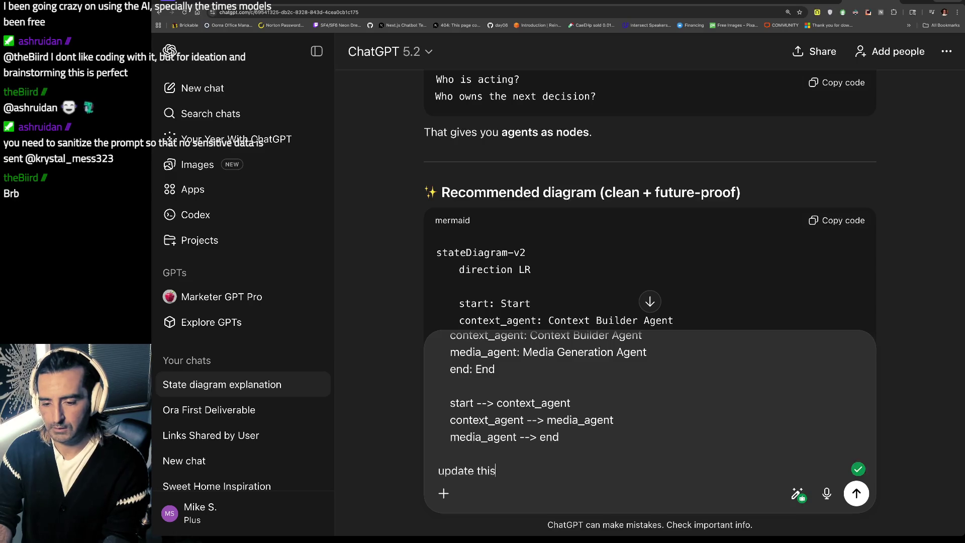
type("assuming i have ")
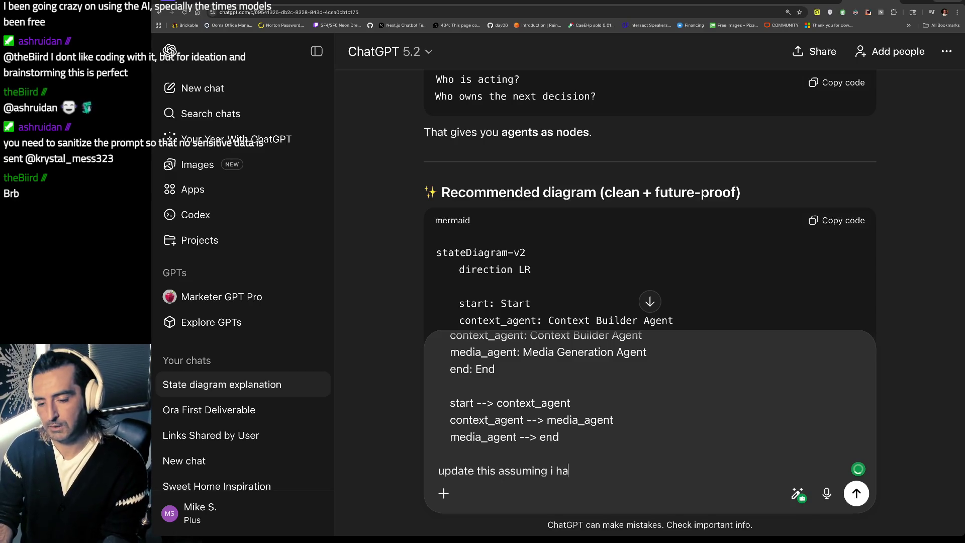
type("langgraph nodes for ")
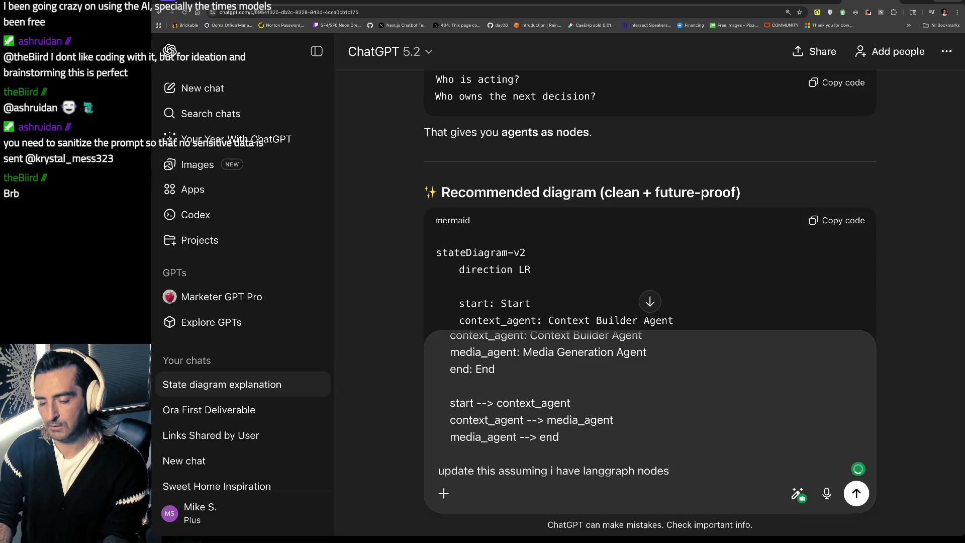
type("RETRY and CONFIRM")
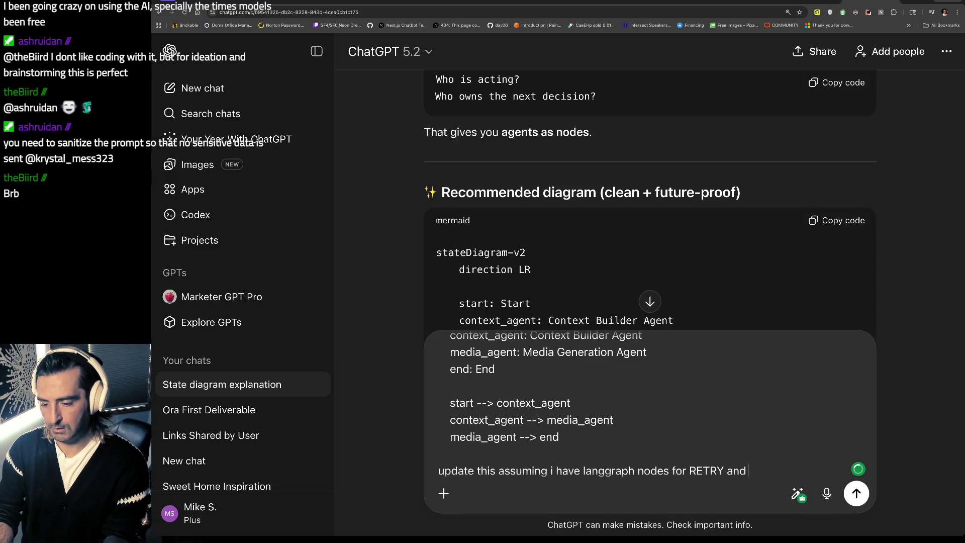
key("Return")
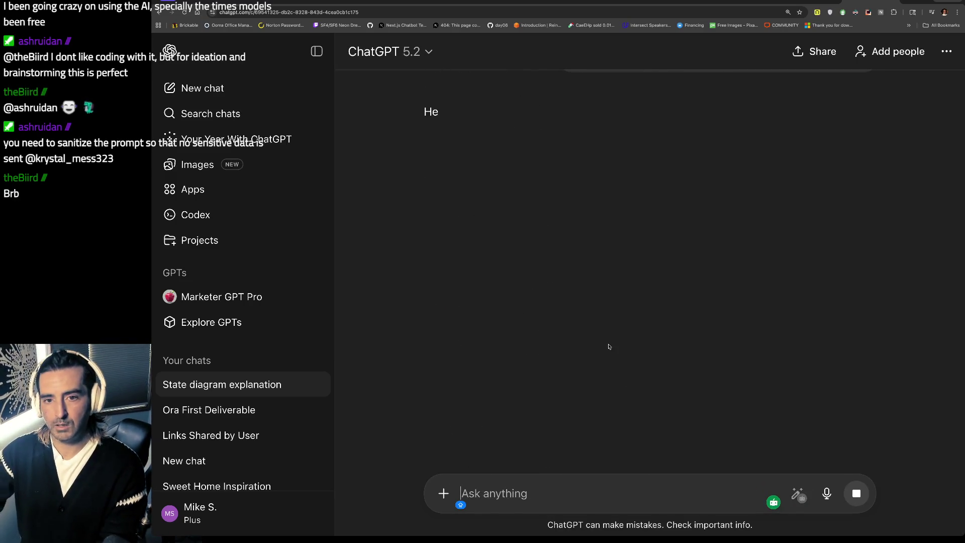
Step: Search Google for LangGraph's GitHub in a new tab
key("ctrl+t")
type("LANGGRA")
key("Return")
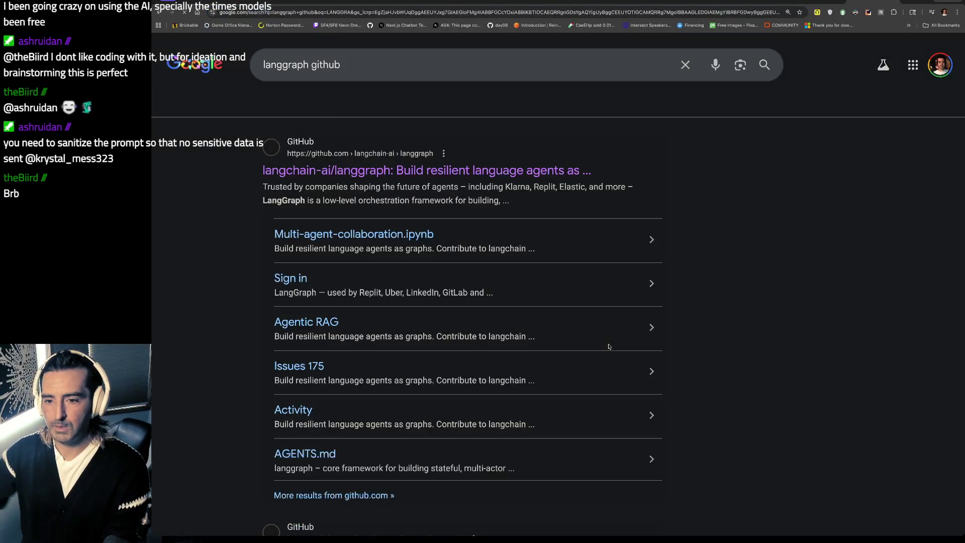
Step: Open langchain-ai/langgraph's examples/rag/langgraph_agentic_rag.ipynb and view its agent, retrieve, rewrite, generate graph
left_click(421, 178)
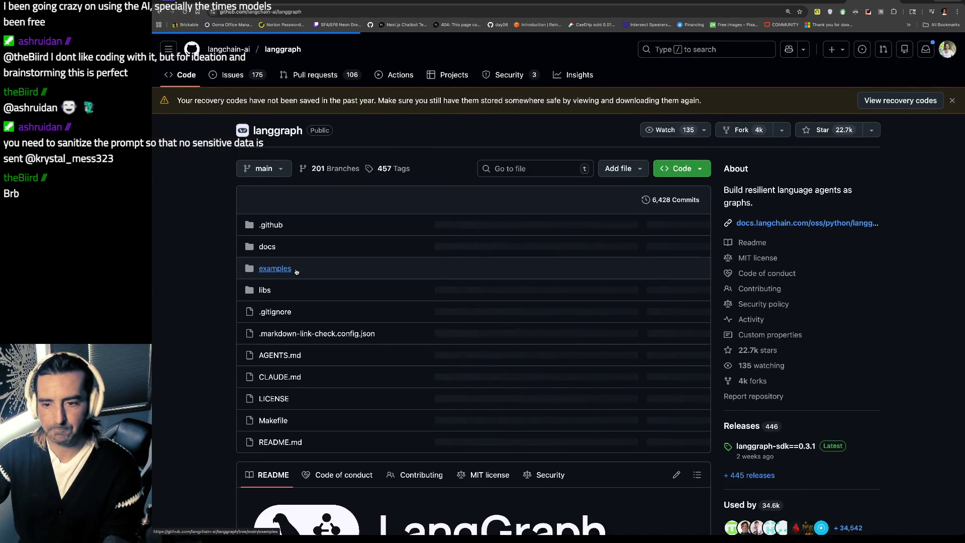
left_click(286, 270)
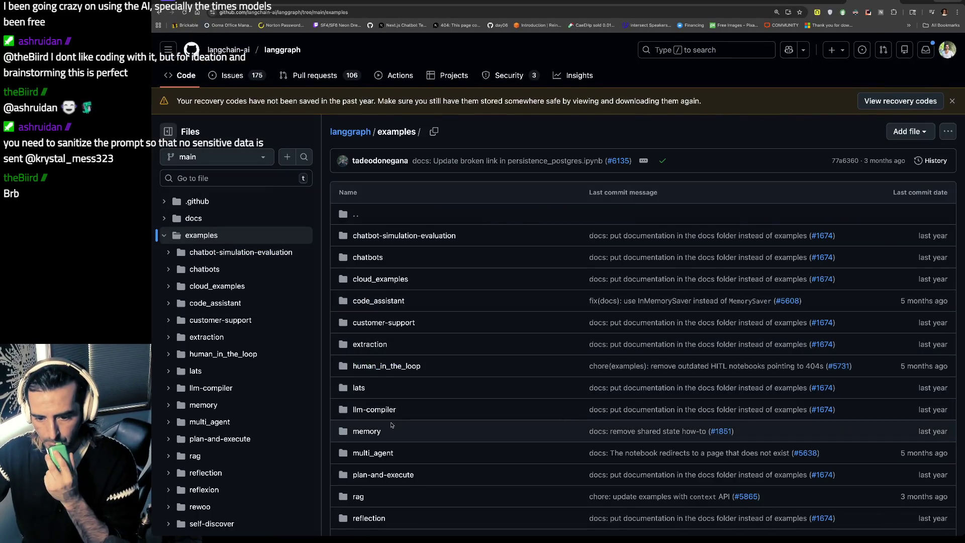
left_click(358, 498)
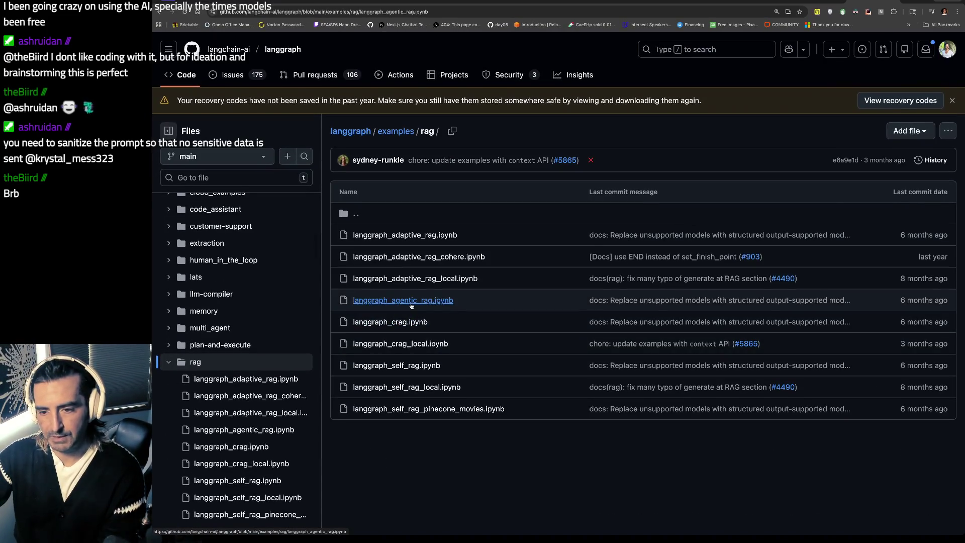
left_click(414, 299)
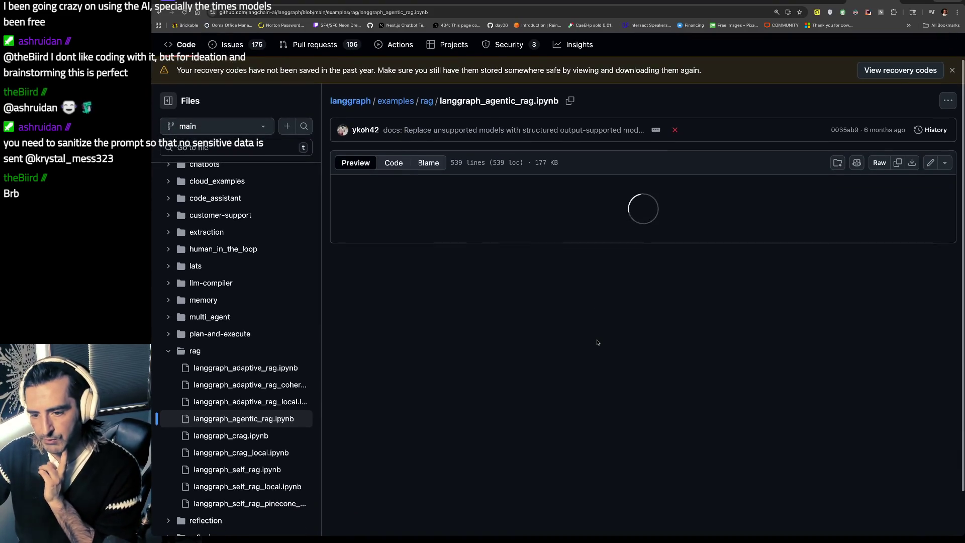
scroll(598, 342, "down", 20)
scroll(598, 342, "down", 20)
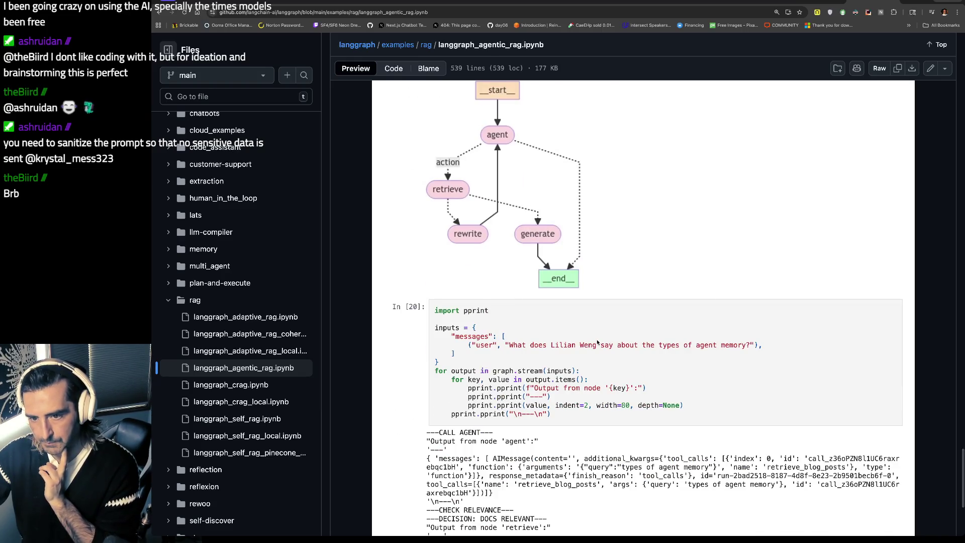
scroll(597, 342, "up", 2)
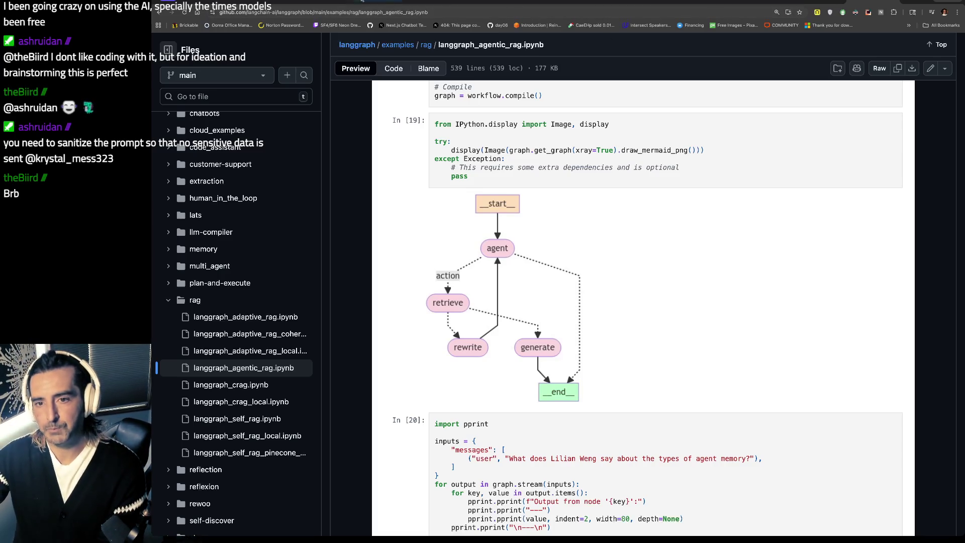
left_click(342, 4)
Step: Add a two-line 'SOME NOTES:' text below the diagram about testing an example's context length
scroll(631, 327, "down", 3)
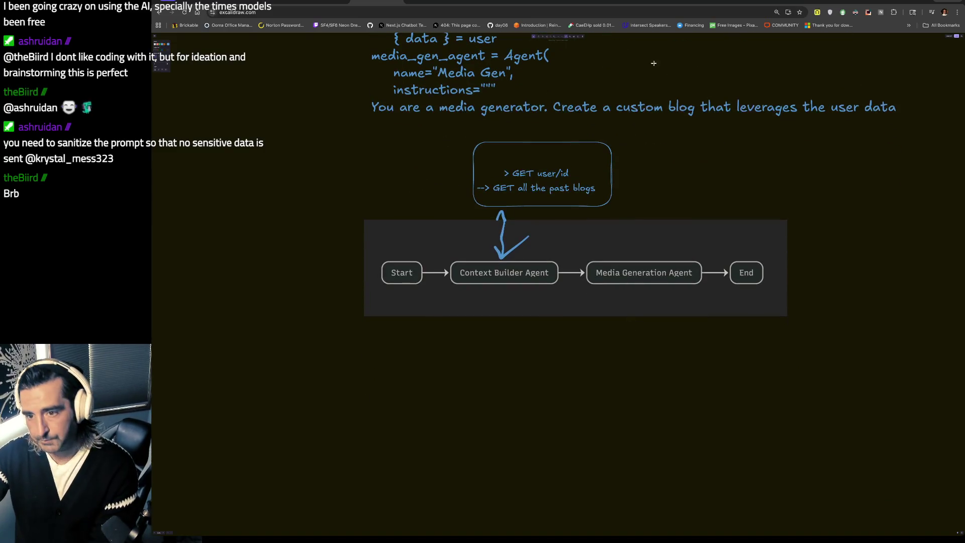
left_click(571, 38)
left_click_drag(520, 360, 519, 382)
type("SOME NOTES,")
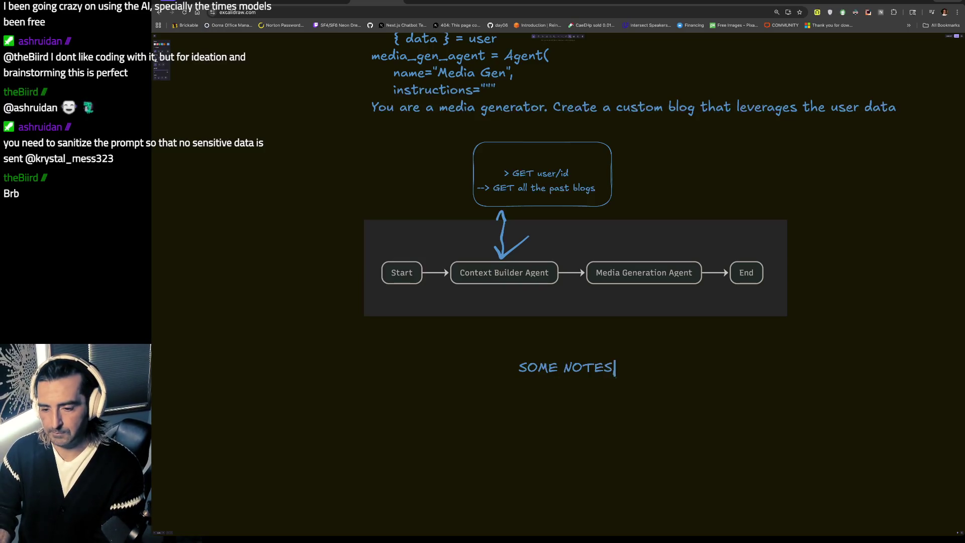
type(" I WILL M")
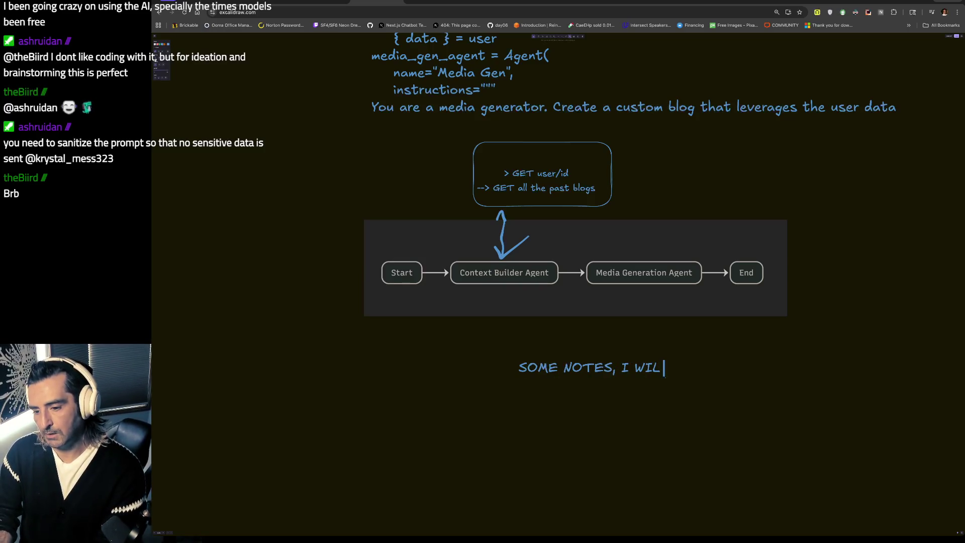
type("EED TO TEST")
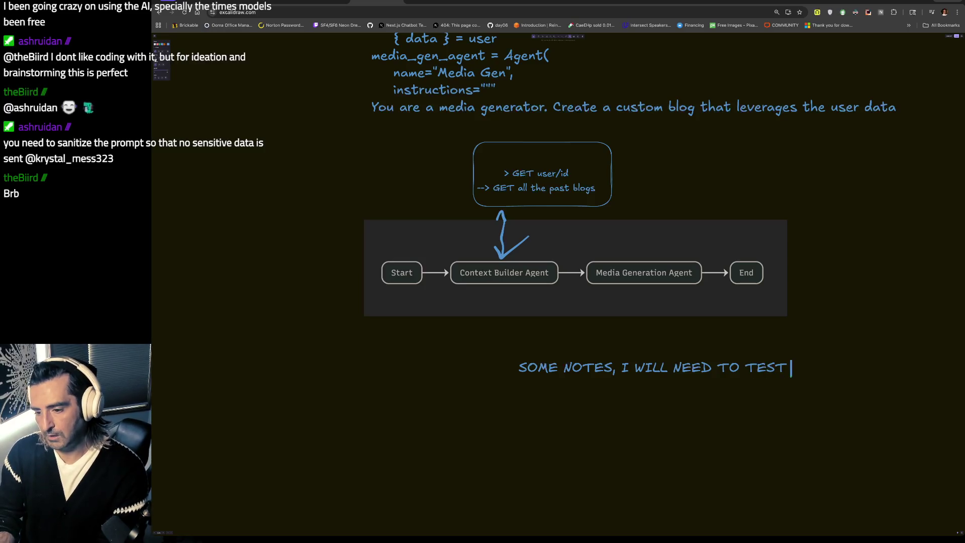
type(" TO")
key("BackSpace")
key("BackSpace")
type("AN")
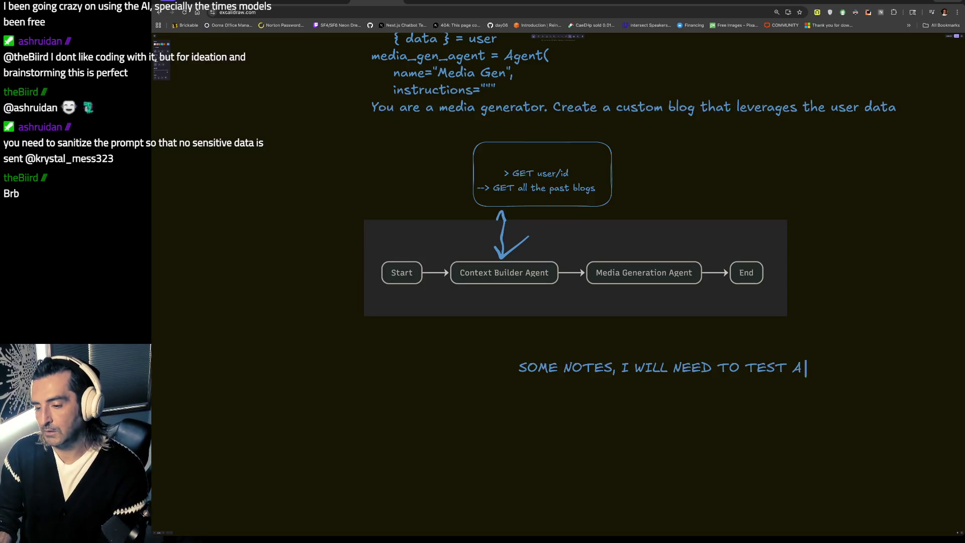
type(" EXAMPLE TO SEE HOW")
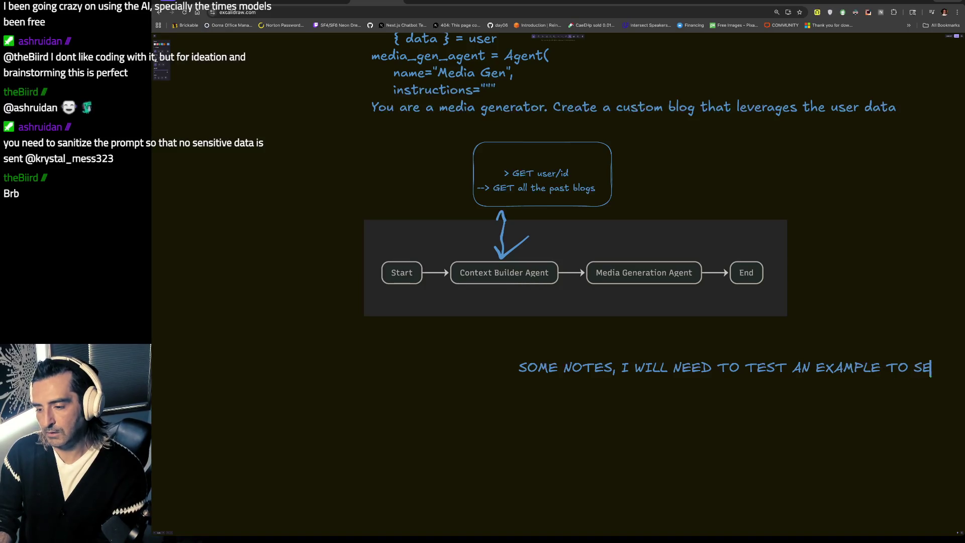
type(" LONG THE CONTEX")
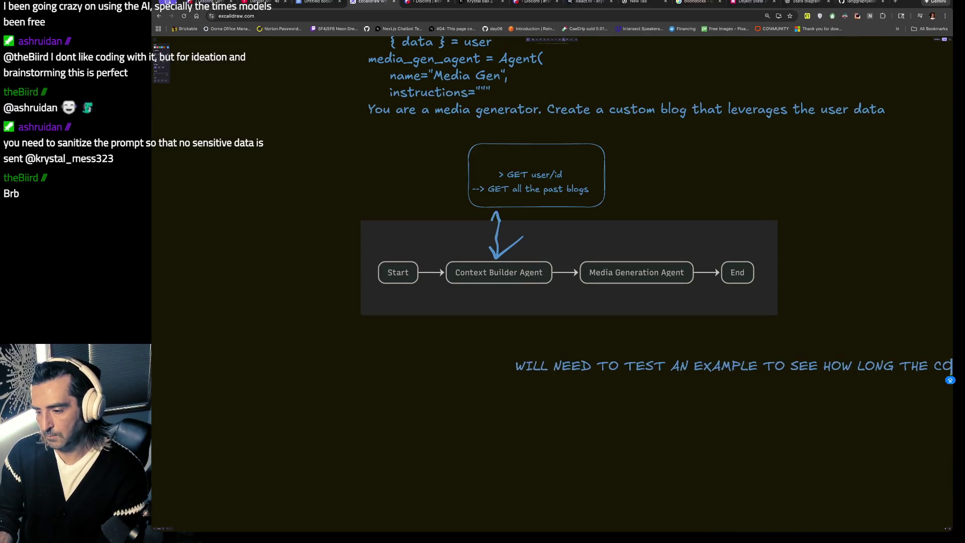
type("T IS")
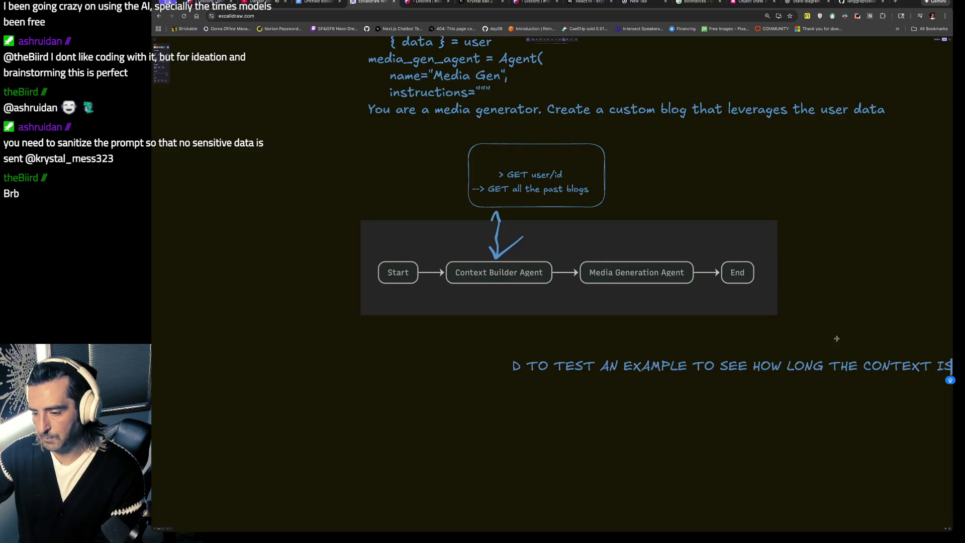
left_click(838, 362)
key("Return")
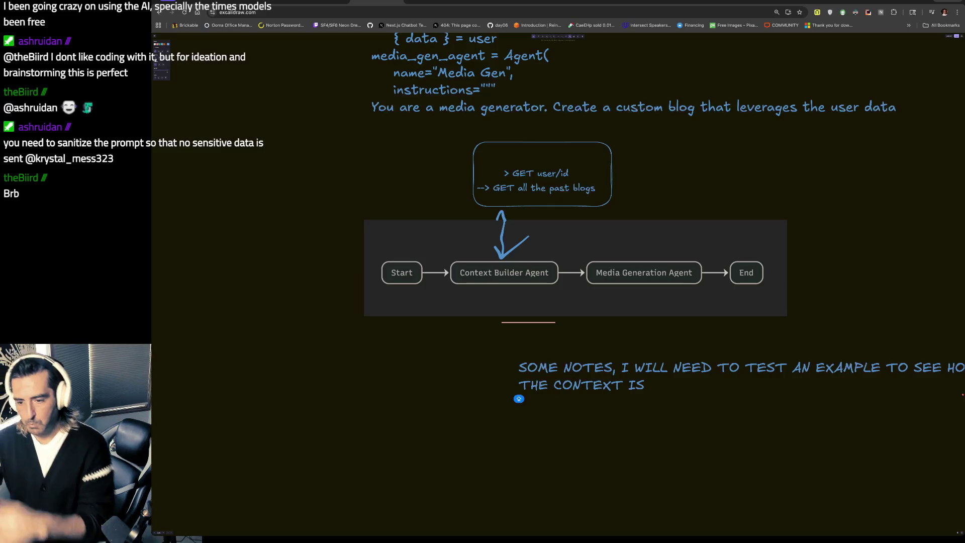
left_click(616, 367)
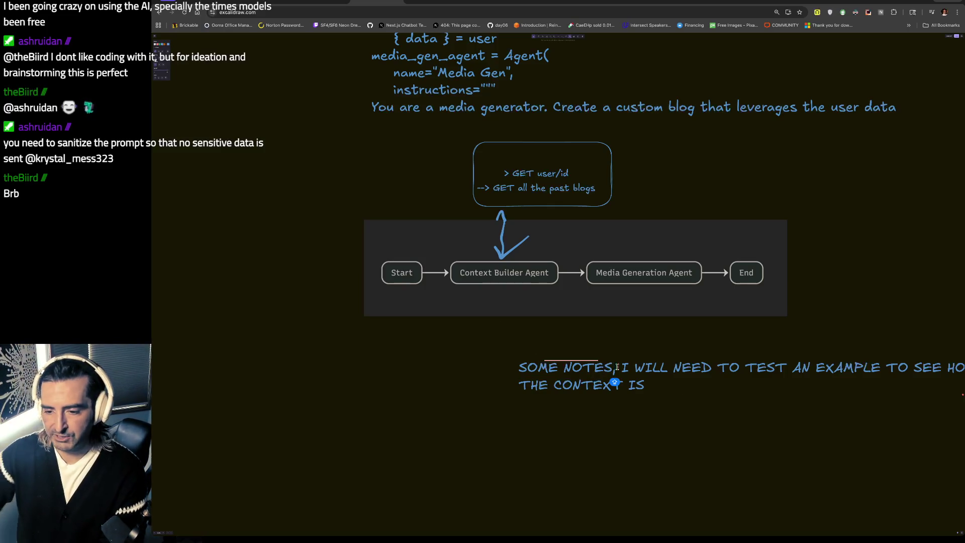
type(": Context Builder Agent")
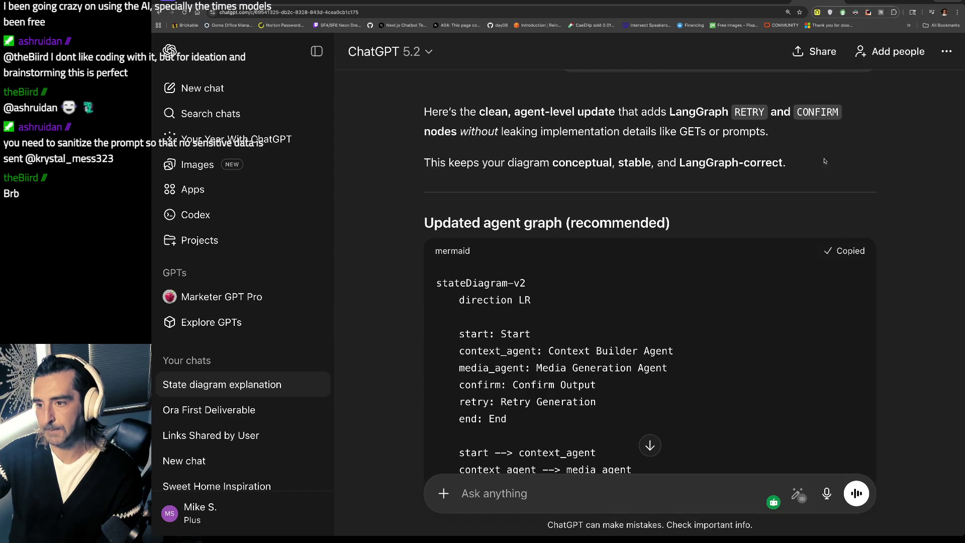
Step: Replace the Mermaid Chart code with the updated Confirm Output / Retry Generation agent graph
key("ctrl+a")
key("ctrl+v")
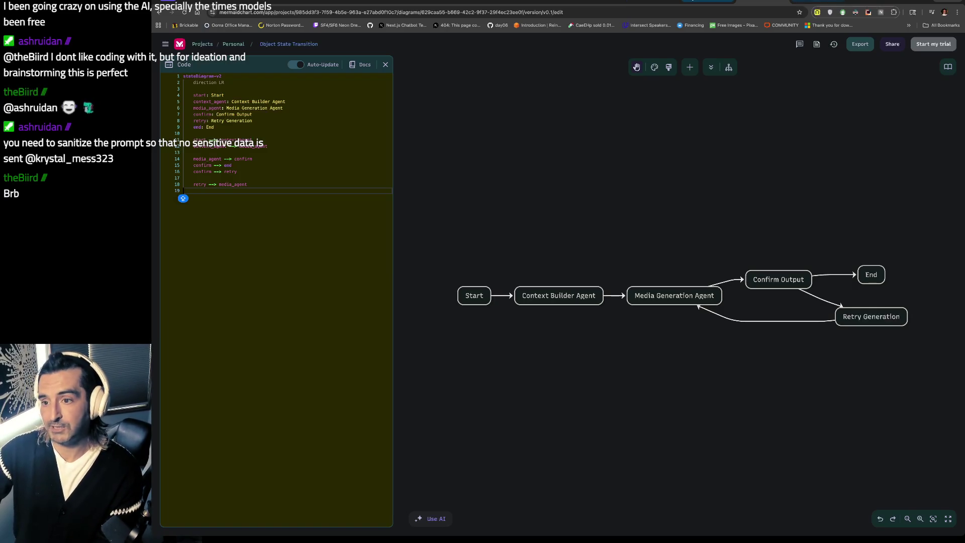
key("ctrl+Tab")
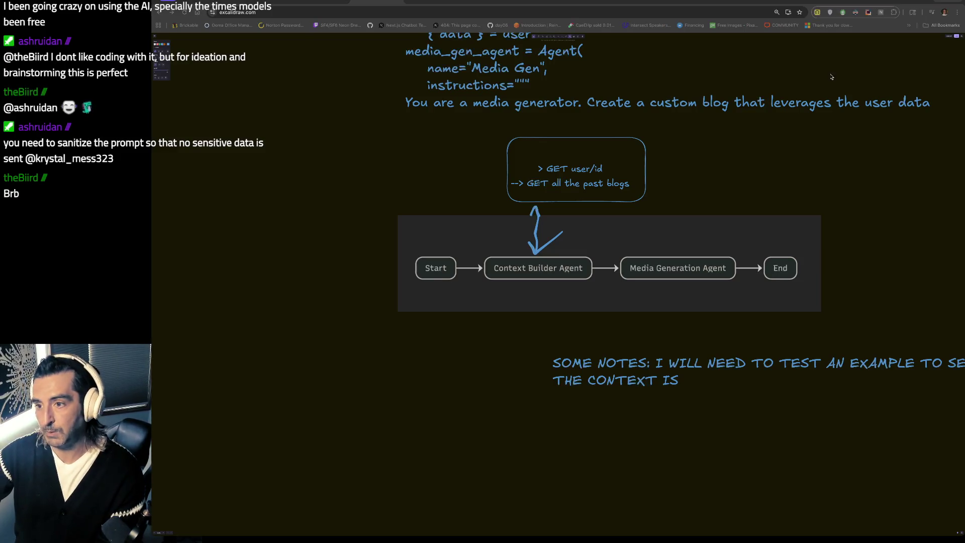
Step: Paste the updated retry/confirm flowchart image onto the canvas below the context note
key("ctrl+v")
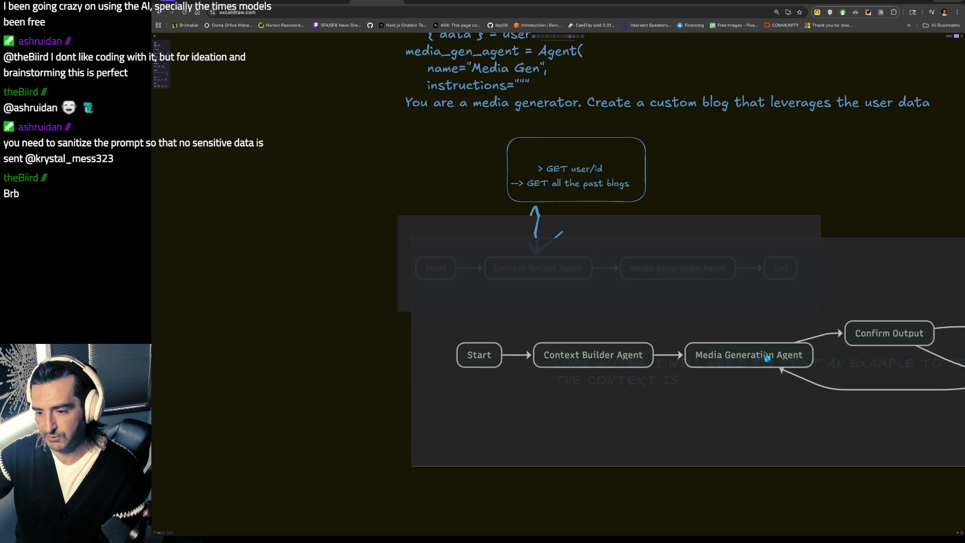
scroll(765, 356, "down", 3)
double_click(709, 360)
key("Escape")
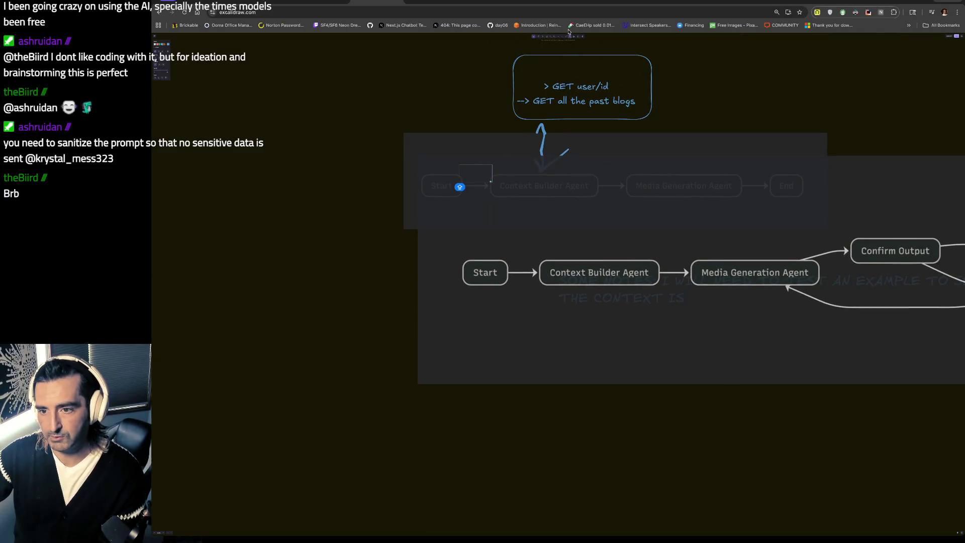
left_click(541, 38)
left_click(564, 150)
left_click_drag(866, 187, 688, 363)
Step: Crop the empty space off the lower diagram's top and shift it slightly right and up
scroll(688, 362, "down", 3)
scroll(688, 364, "down", 3)
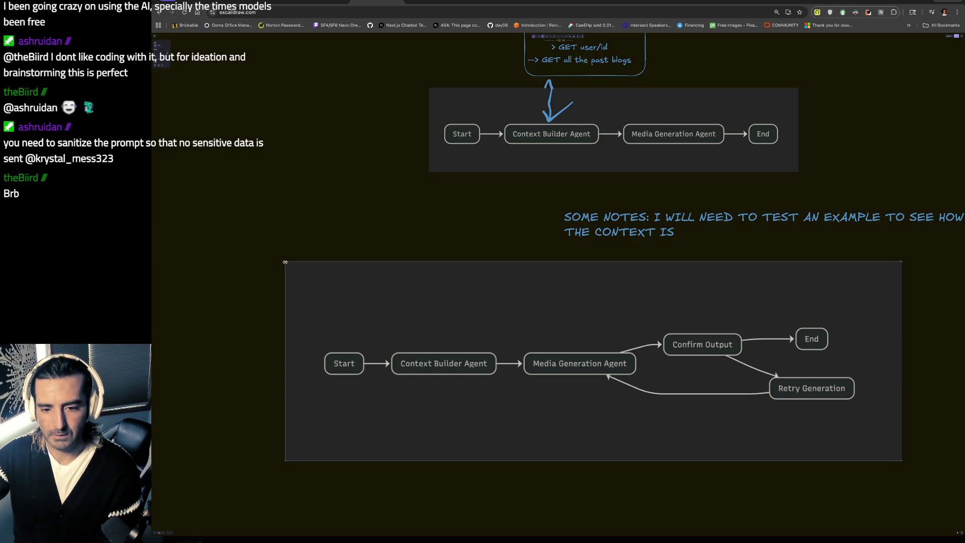
mouse_move(315, 264)
left_mouse_down()
mouse_move(605, 319)
mouse_move(597, 304)
left_mouse_up()
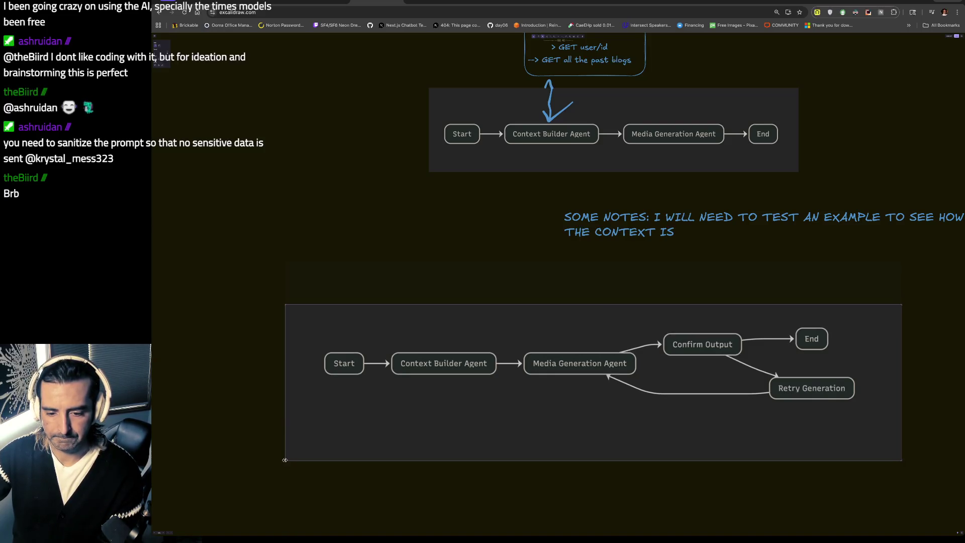
mouse_move(285, 461)
left_mouse_down()
mouse_move(521, 409)
mouse_move(466, 407)
left_mouse_up()
key("ctrl+z")
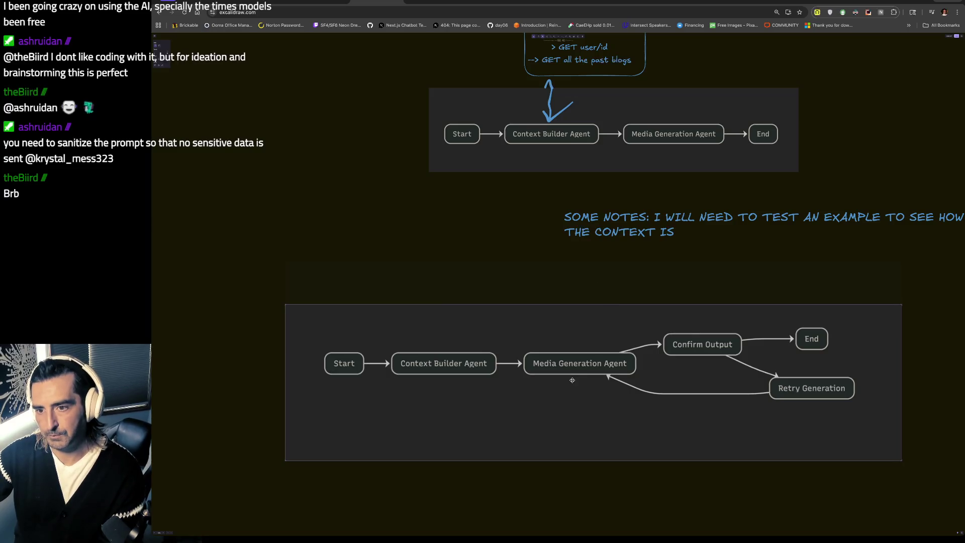
mouse_move(620, 301)
left_mouse_down()
mouse_move(767, 282)
mouse_move(710, 289)
left_mouse_up()
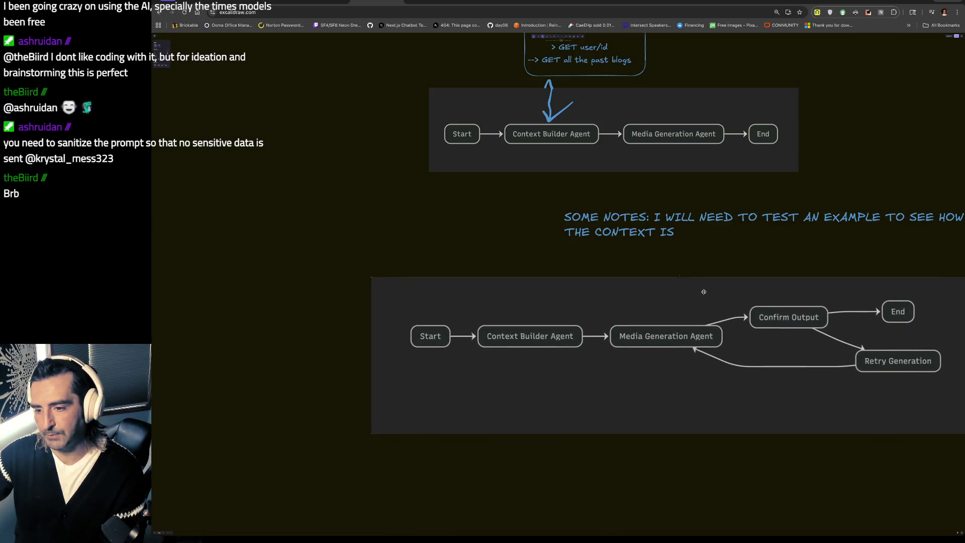
scroll(704, 291, "down", 2)
scroll(704, 292, "up", 2)
Step: Caption the lower diagram 'V2: LANGGRAPH MEDIA GEN WITH RETRY/CONFIRMTION' and align it underneath
left_click(569, 37)
left_click(618, 477)
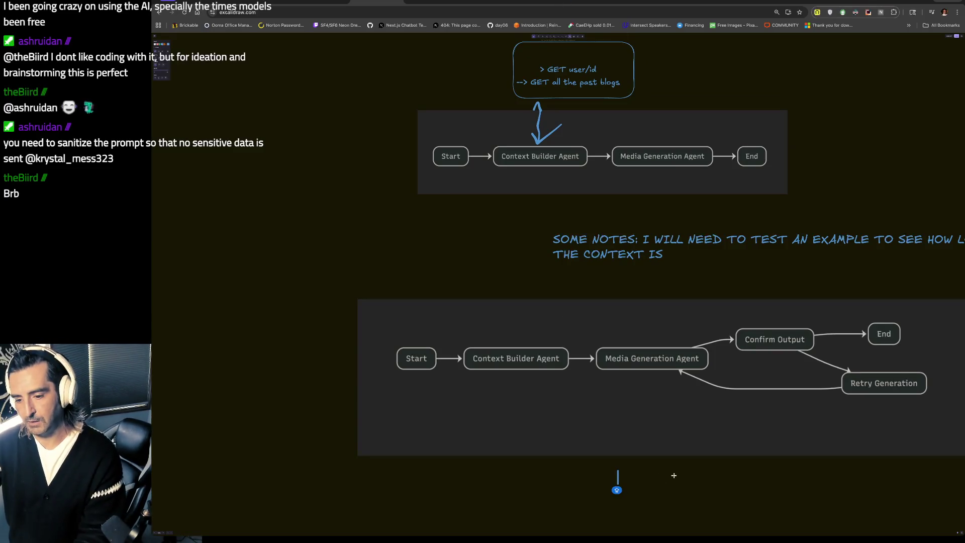
type("V2: LANGGRAPH")
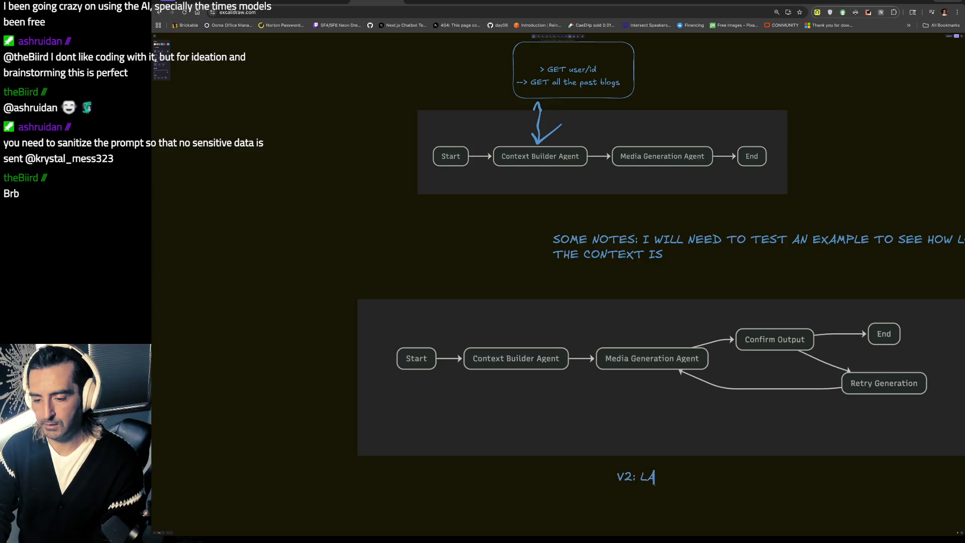
type(" MEDIA GEN WITH")
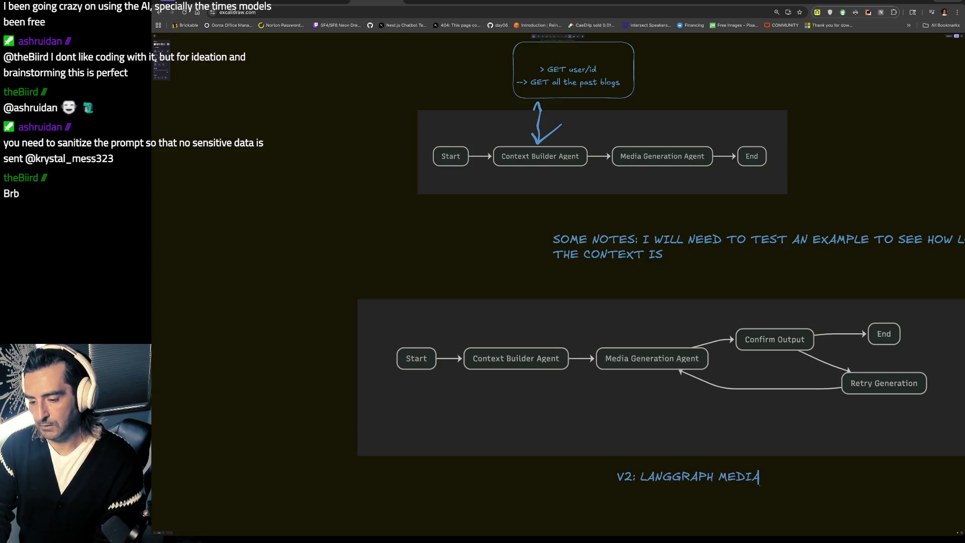
key("Caps_Lock")
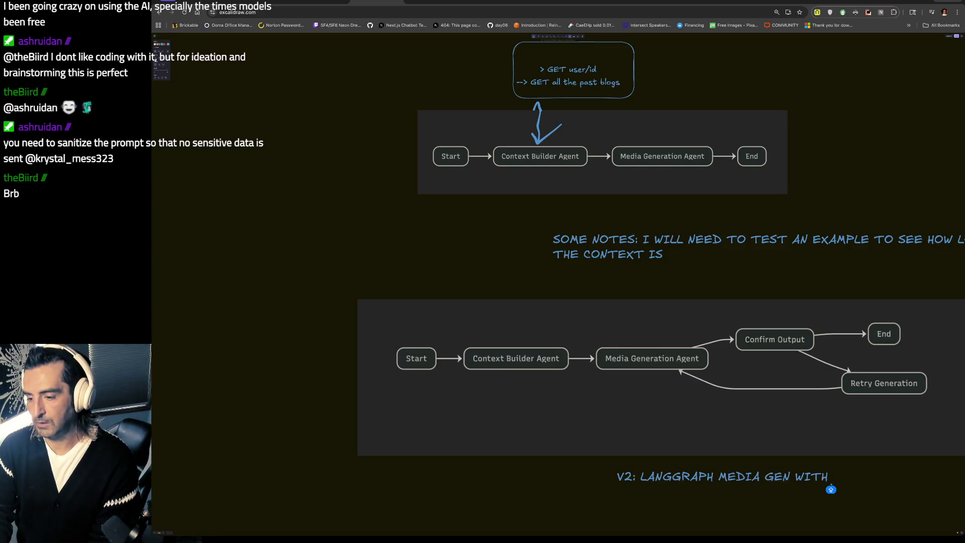
type("RETRY/COF")
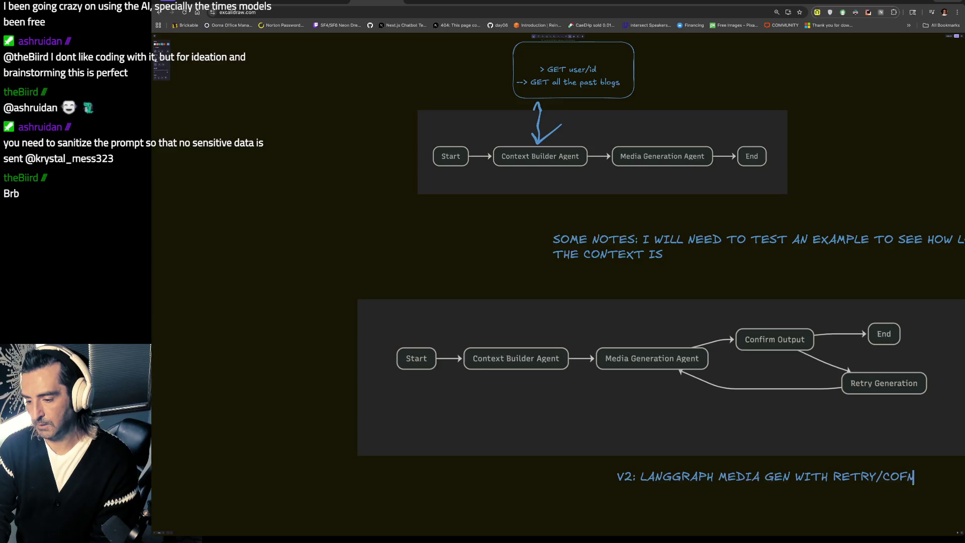
key("BackSpace")
type("NFIRMT")
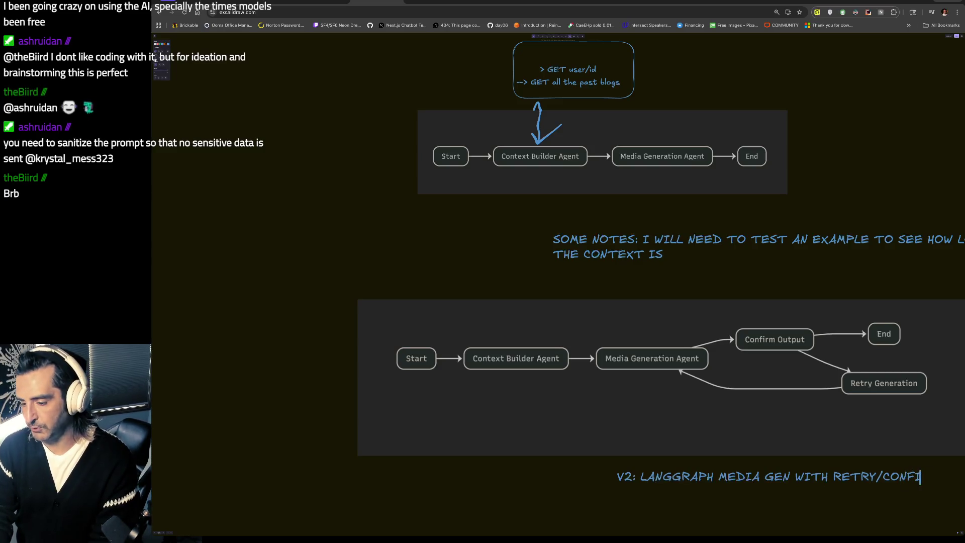
type("ION")
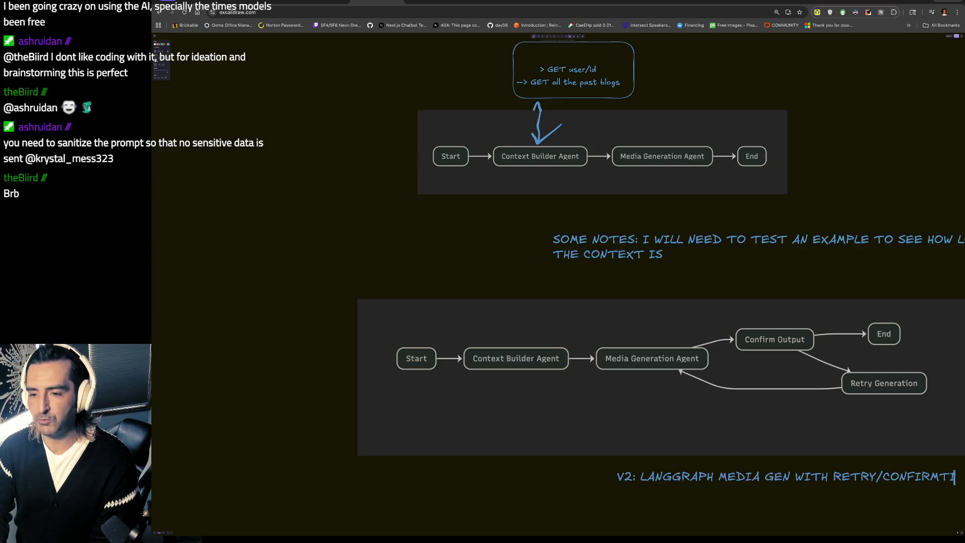
scroll(672, 478, "down", 3)
scroll(672, 478, "up", 1)
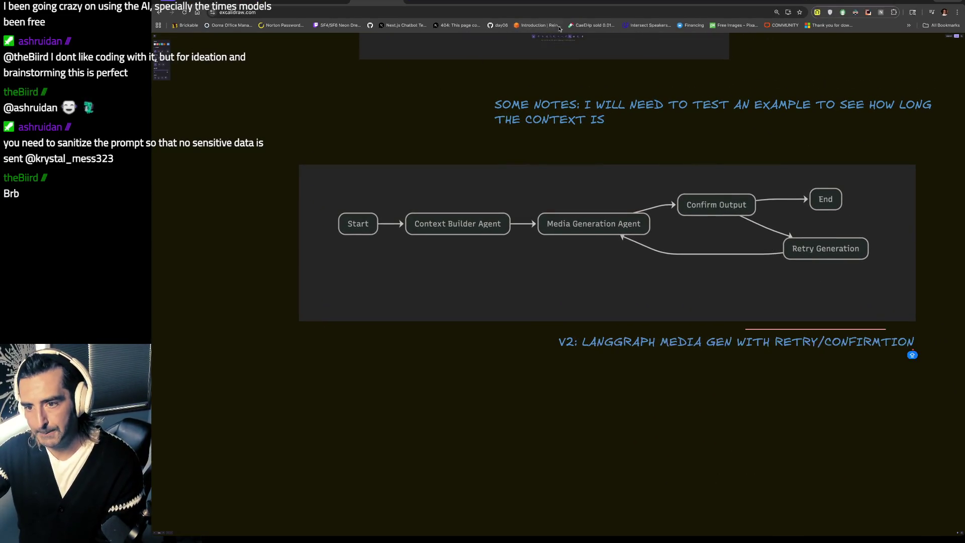
key("Escape")
left_click_drag(599, 340, 502, 345)
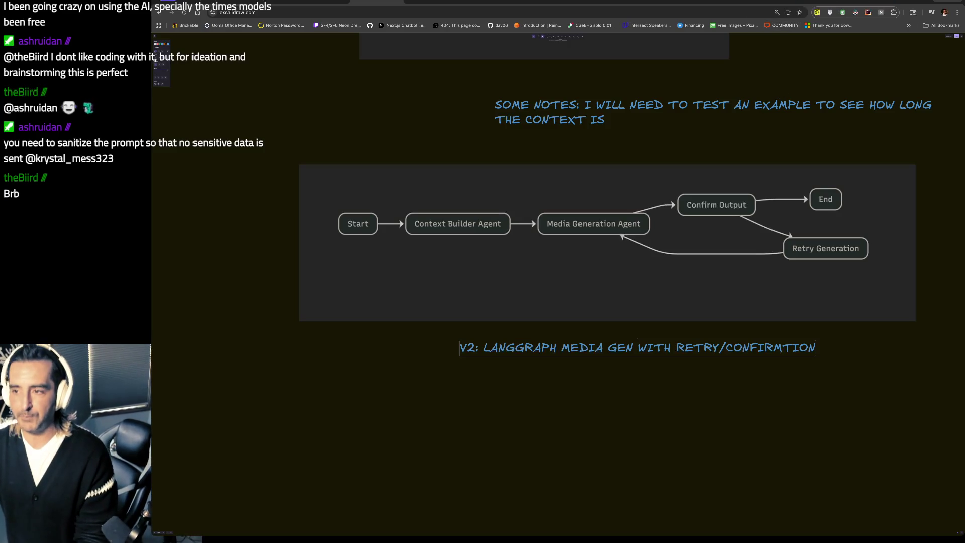
left_click(820, 3)
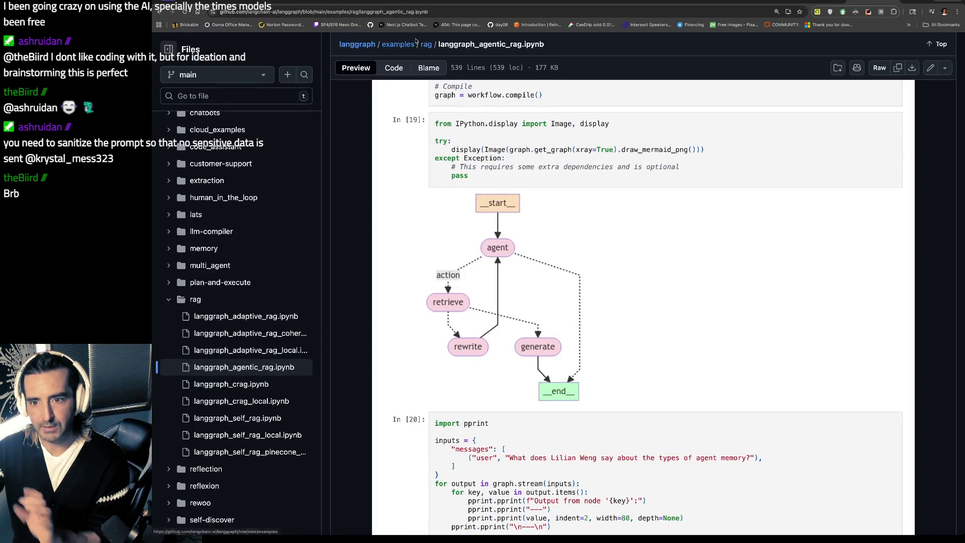
Step: Go back from the agentic RAG notebook to the langgraph examples folder listing
key("alt+Left")
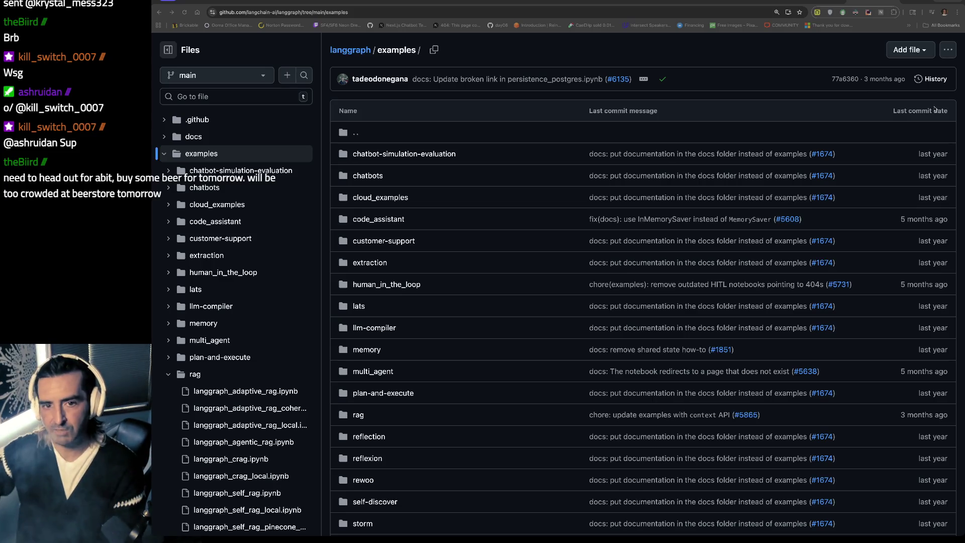
left_click(369, 2)
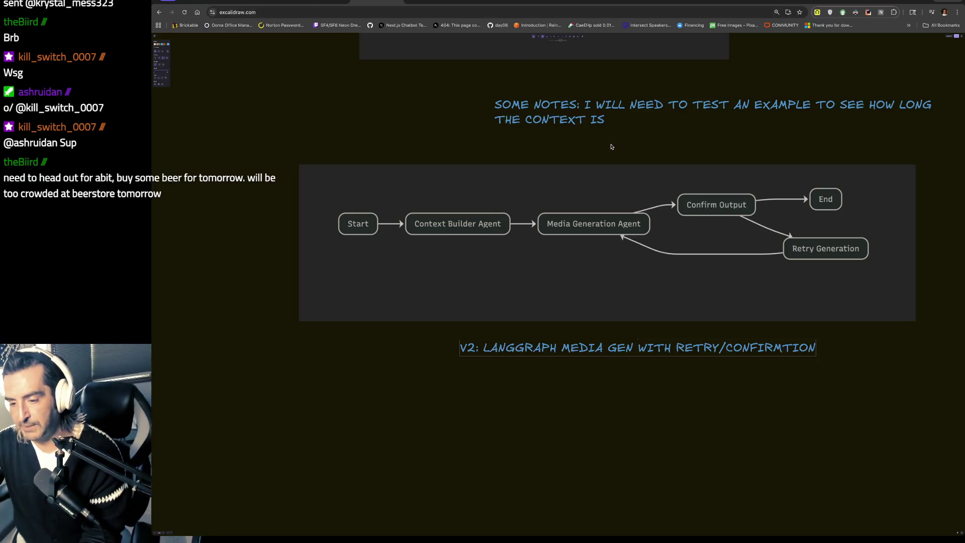
Step: Paste a copy of the V2 caption under the upper diagram and nudge the diagram up
scroll(640, 314, "down", 2)
scroll(623, 202, "up", 3)
scroll(623, 180, "up", 4)
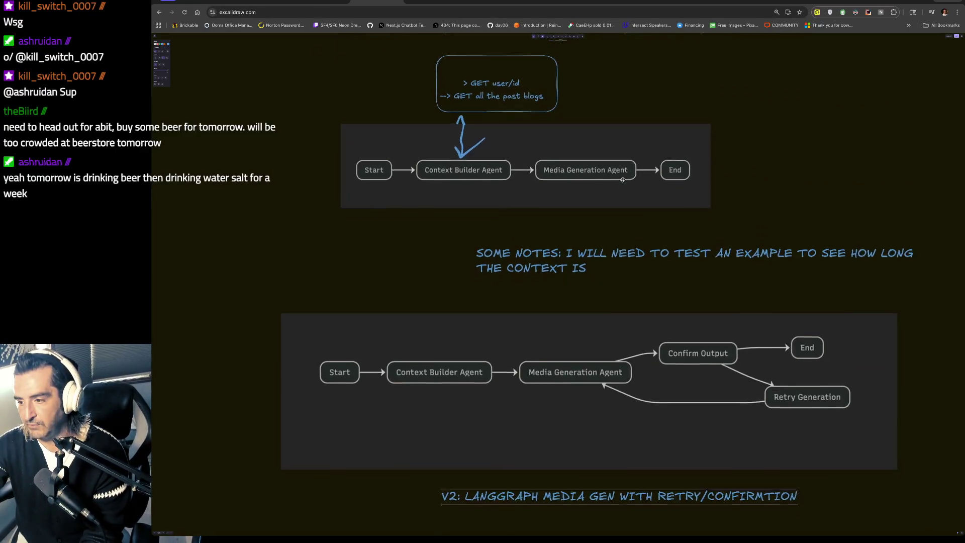
scroll(616, 320, "down", 2)
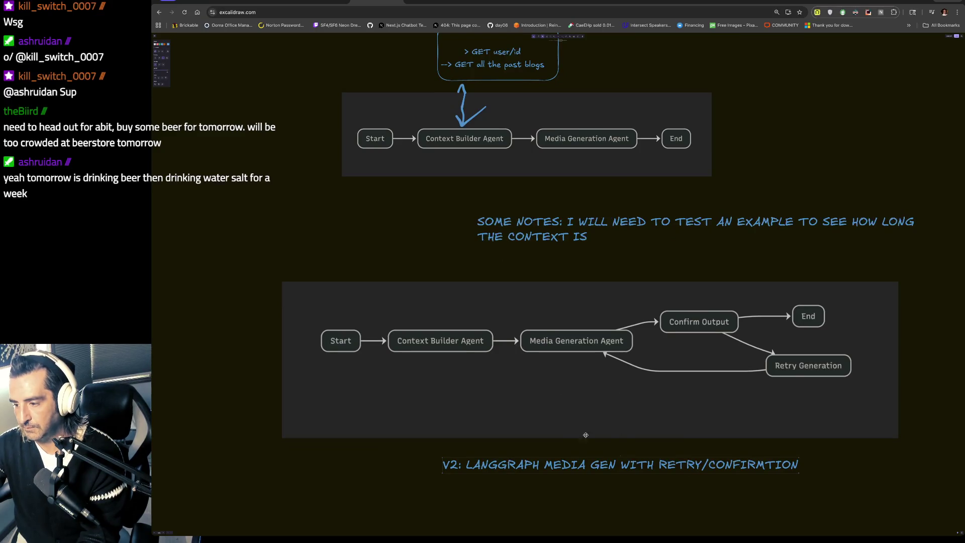
scroll(549, 292, "up", 2)
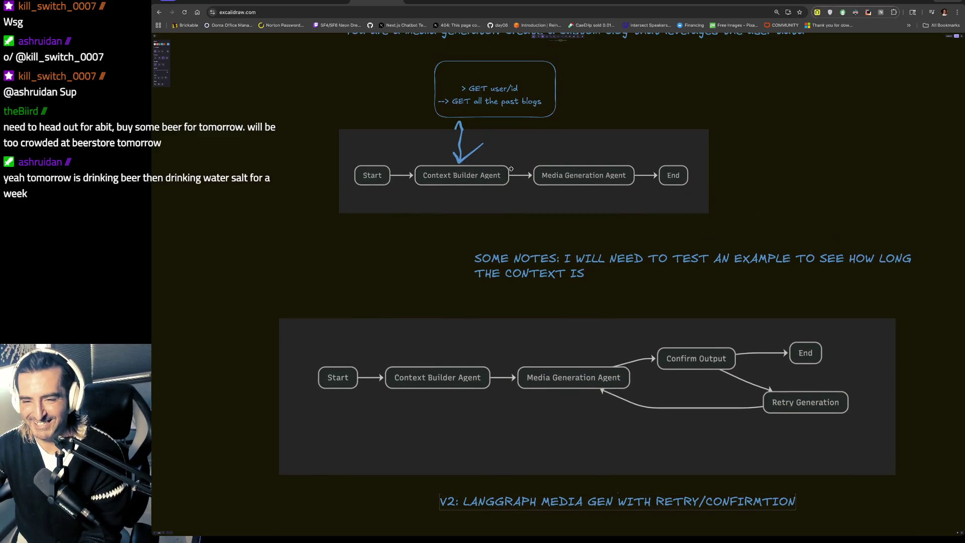
key("ctrl+v")
mouse_move(503, 206)
left_mouse_down()
mouse_move(501, 193)
mouse_move(476, 215)
mouse_move(490, 216)
left_mouse_up()
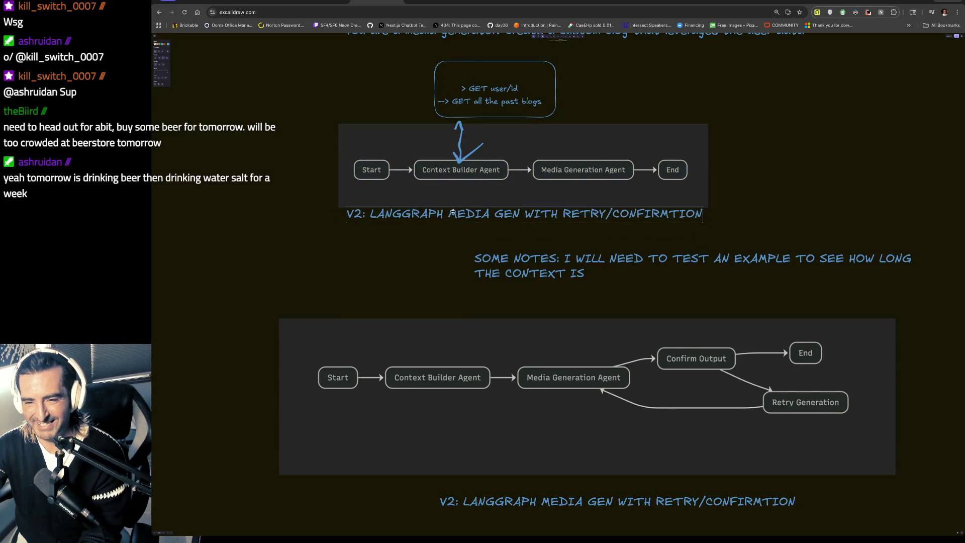
Step: Edit the copied caption to read 'V1: LANGGRAPH MEDIA GEN WITHOUT RETRY/CONFIRMTION'
double_click(360, 211)
left_click(360, 212)
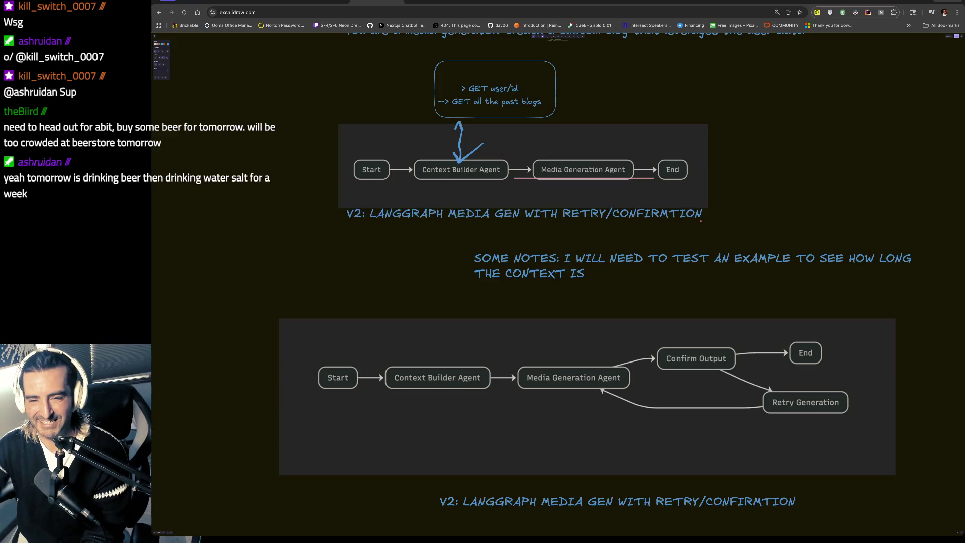
key("BackSpace")
key("BackSpace")
key("BackSpace")
type("1:")
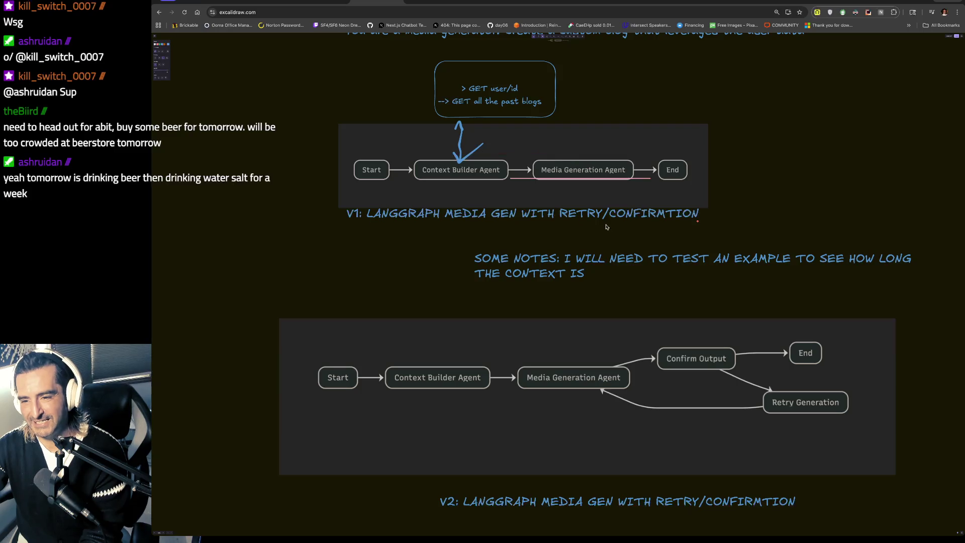
left_click(554, 213)
type("OUT")
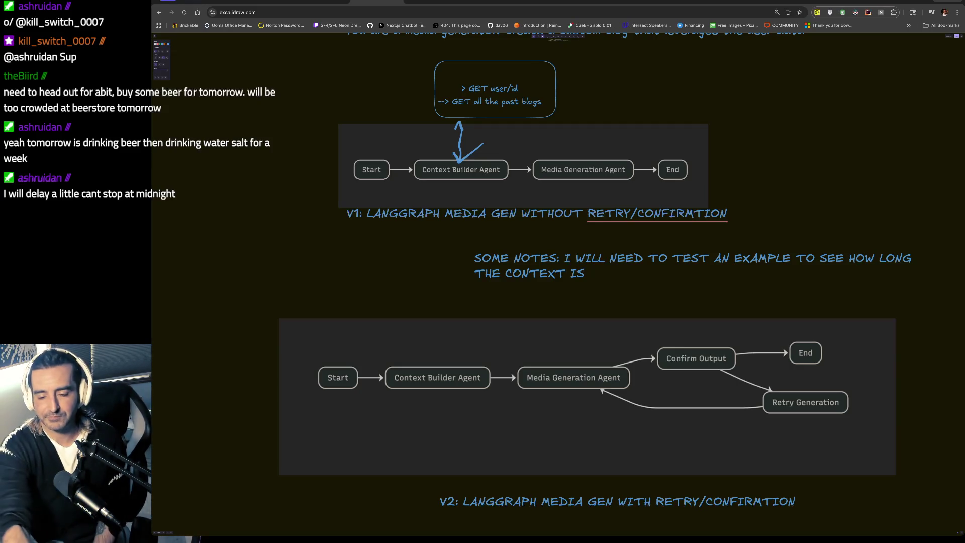
key("Escape")
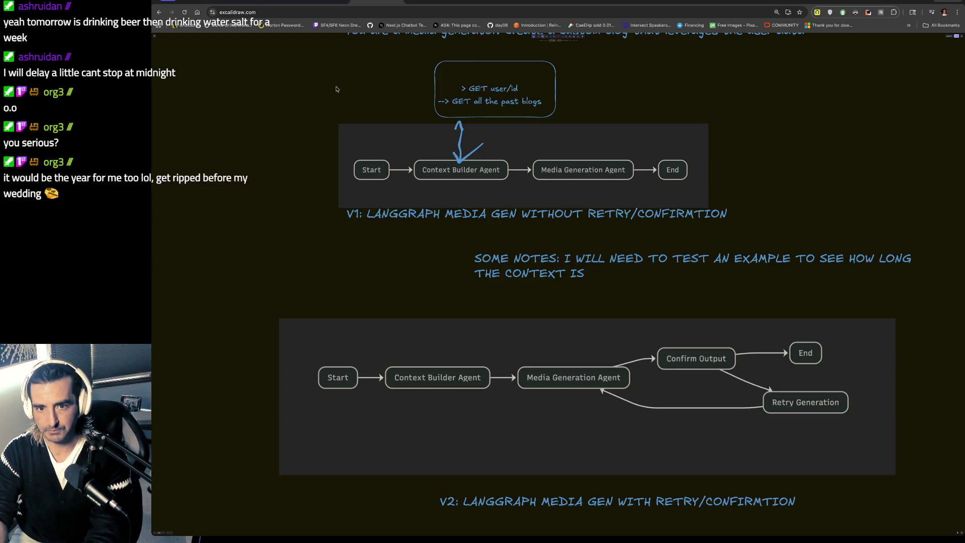
Step: Enter 'smashing machine mark kerr' as a search in a new browser tab
key("ctrl+t")
type("smashing machine ")
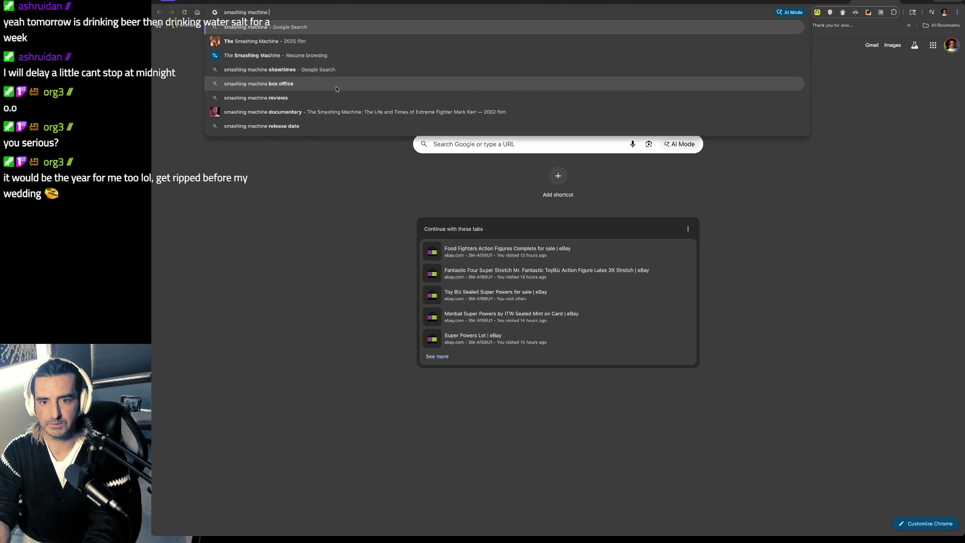
type("mark kerr")
Step: Show Google Images results for 'smashing machine mark kerr', previewing the Yahoo Movies UK and Brutal MMA YouTube images
key("Return")
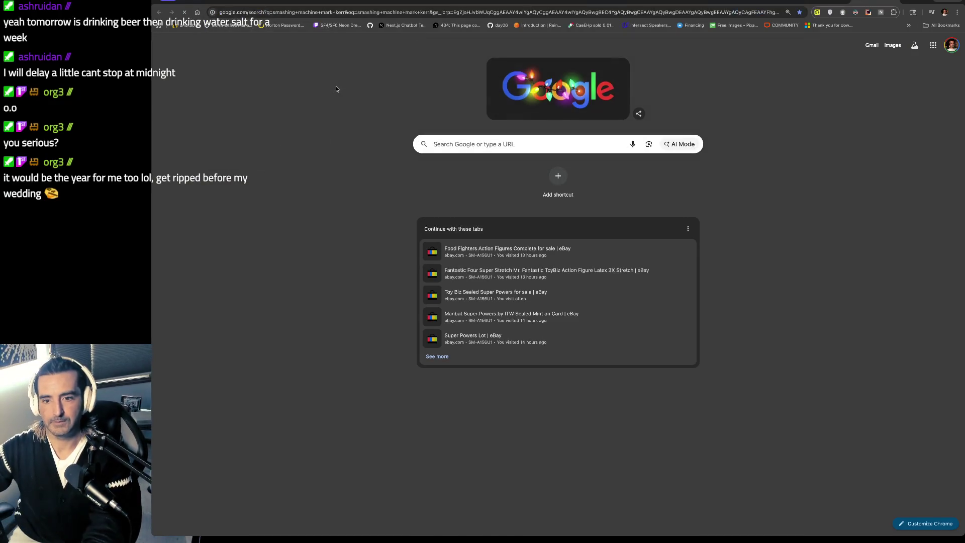
left_click(385, 104)
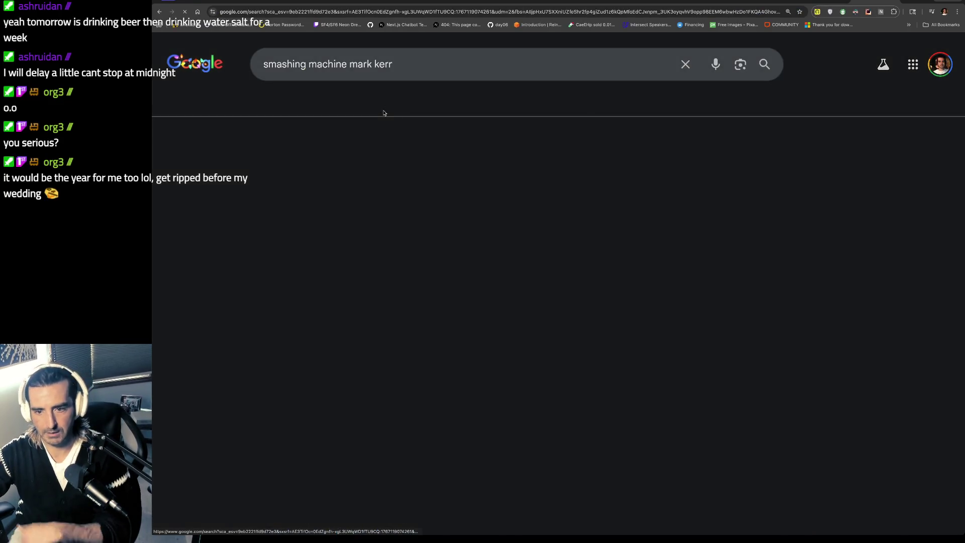
left_click(514, 315)
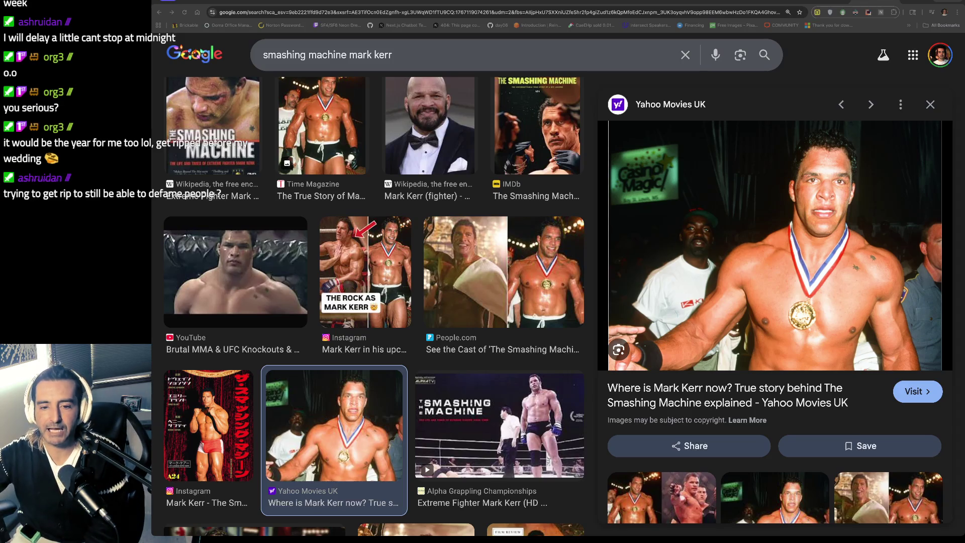
left_click(236, 271)
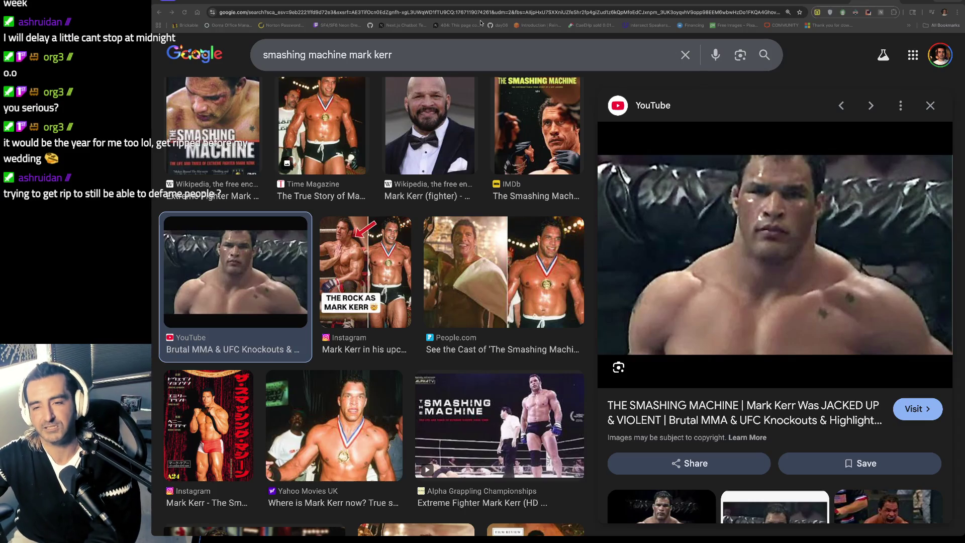
double_click(488, 52)
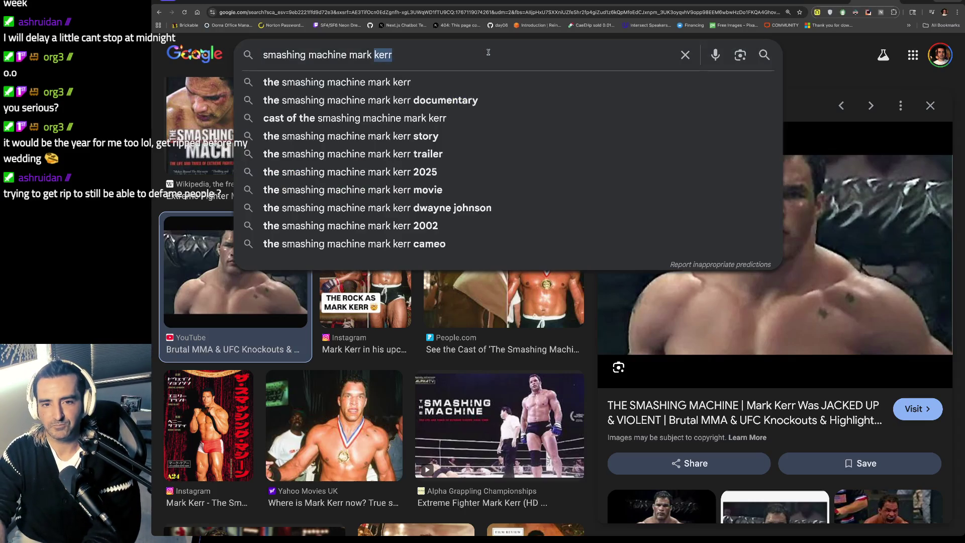
Step: On chatgpt.com, ask how doctor-prescribed therapeutic testosterone is taken and how the prescription is filled
key("ctrl+l")
type("chatgpt.com")
key("Return")
type("t")
type("re")
type("how do")
key("BackSpace")
key("BackSpace")
type("to ingestthearpetu")
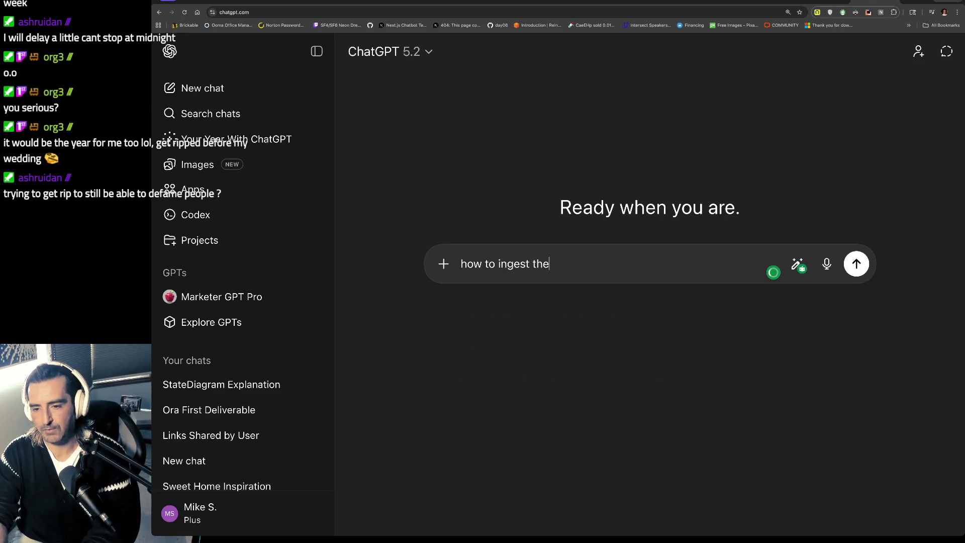
type("est")
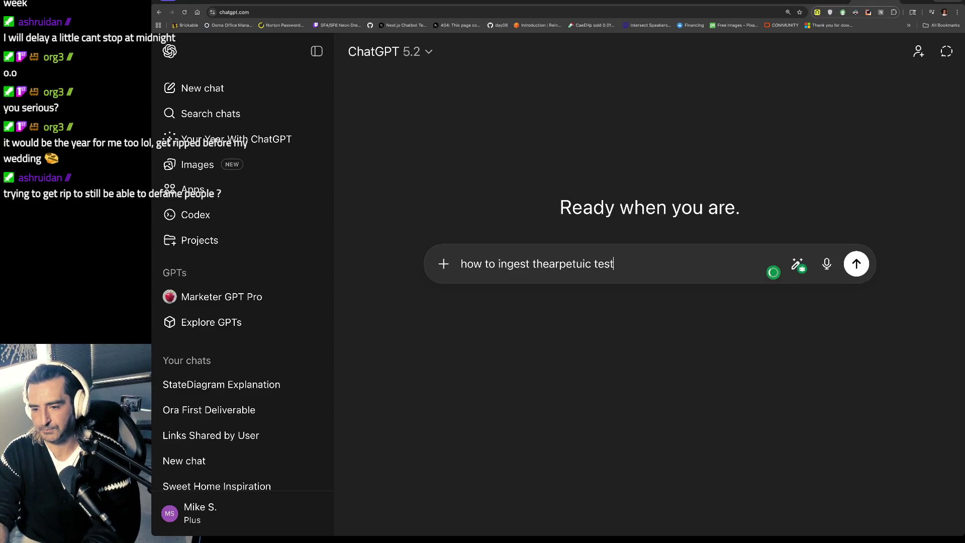
type("erone f")
type("rom d")
type("octor. h")
type("ow is ti")
type("iut ")
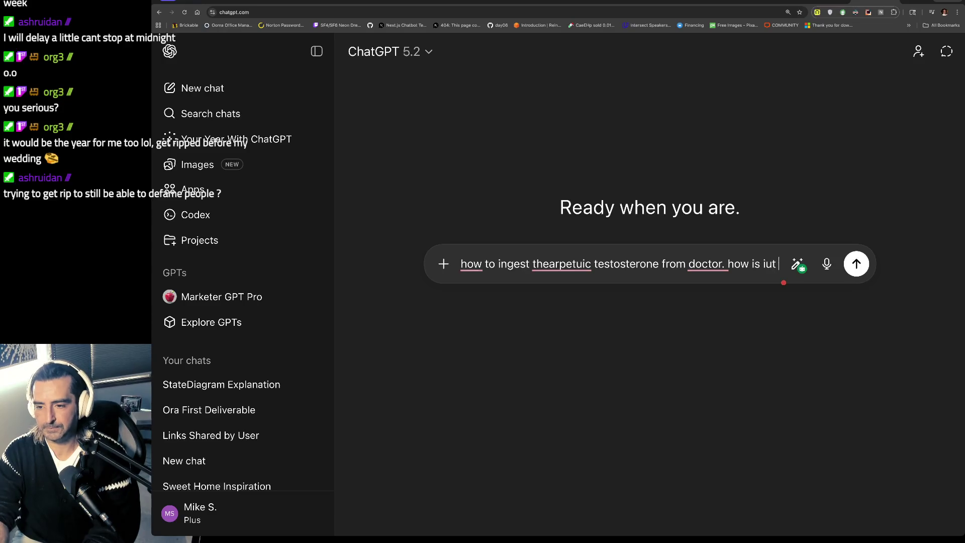
type(" scription f")
type("d")
key("Return")
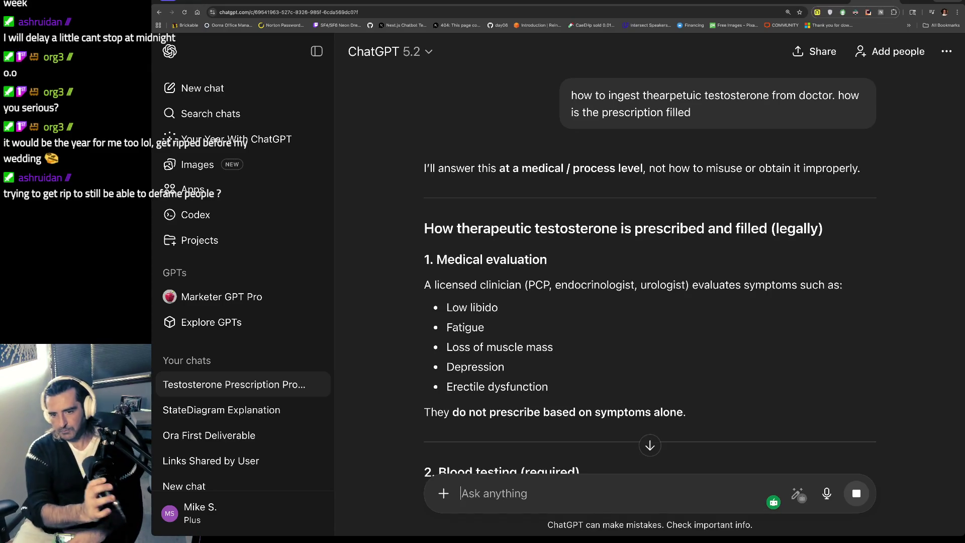
Step: Read through ChatGPT's reply about taking testosterone and filling the prescription
scroll(507, 233, "down", 3)
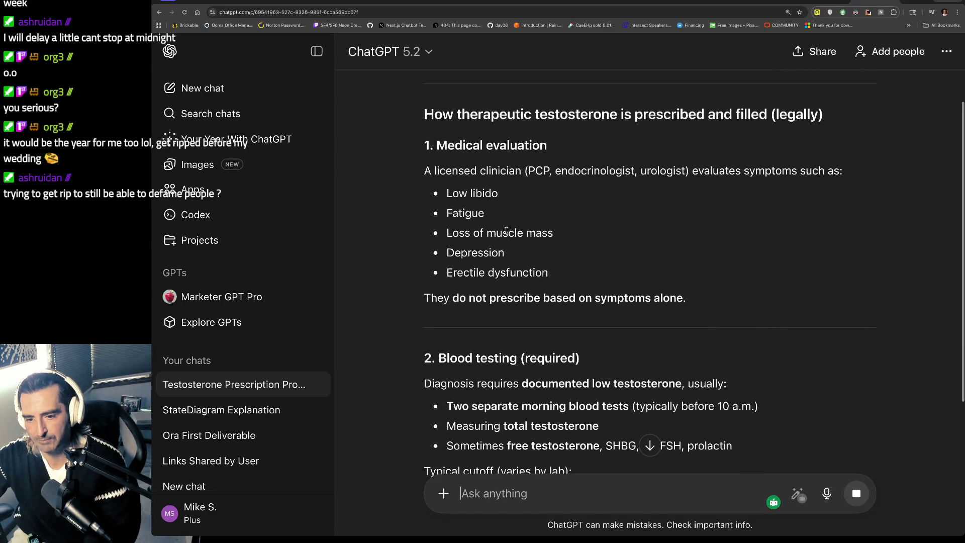
scroll(508, 233, "down", 6)
scroll(507, 233, "down", 5)
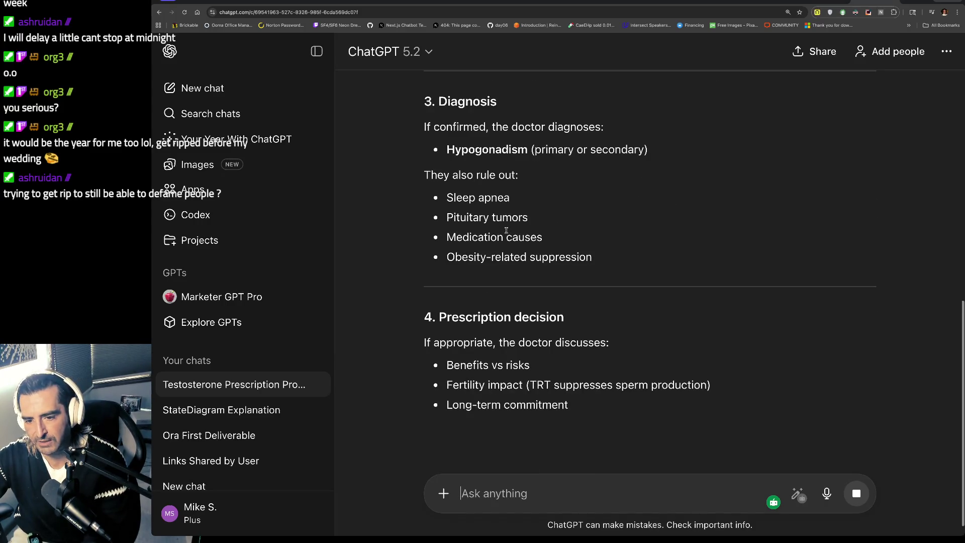
scroll(507, 334, "down", 2)
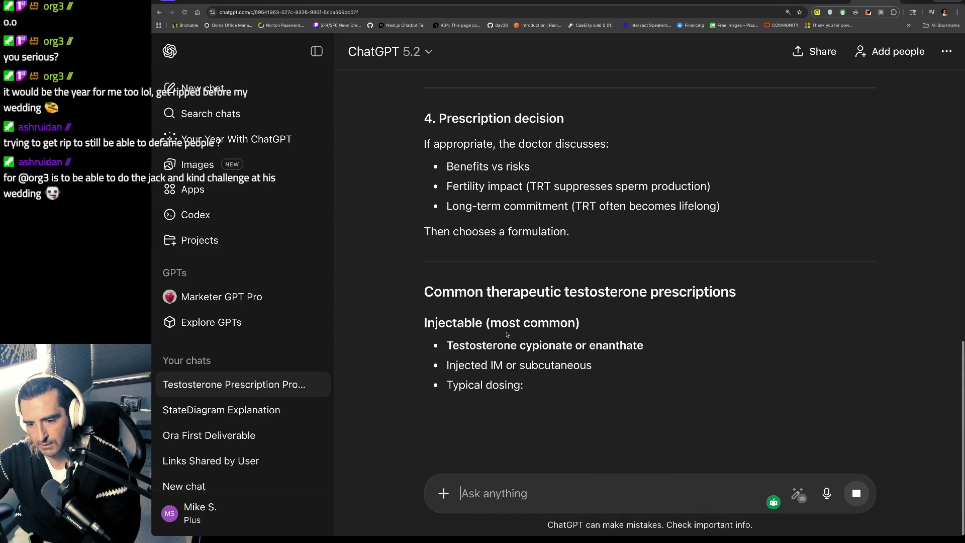
left_click_drag(452, 322, 451, 410)
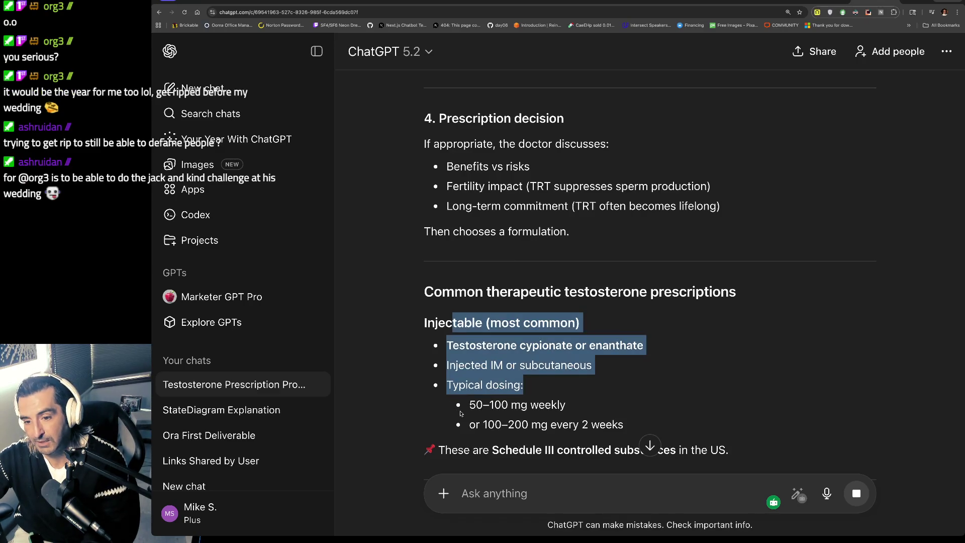
scroll(461, 413, "down", 4)
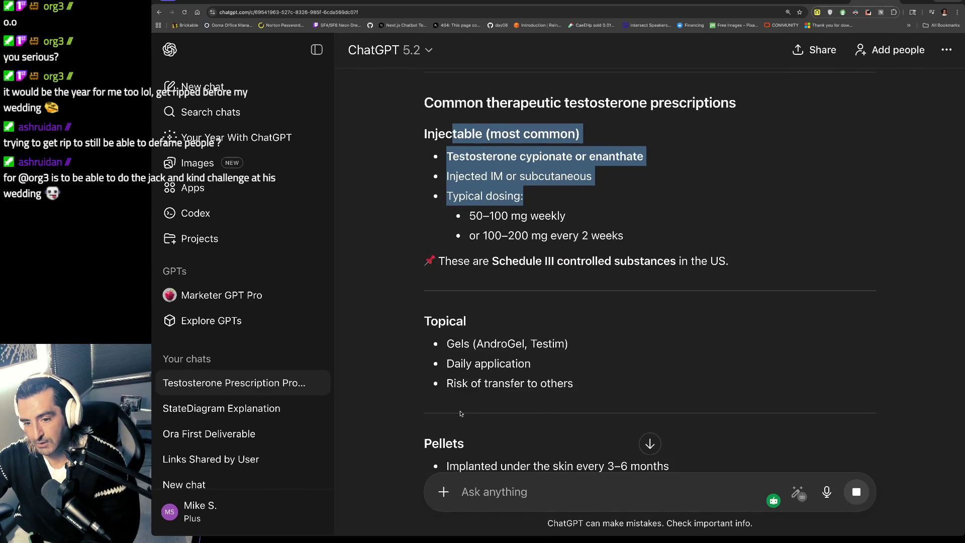
left_click(448, 338)
left_click_drag(448, 339, 440, 375)
scroll(442, 363, "down", 2)
left_click(442, 363)
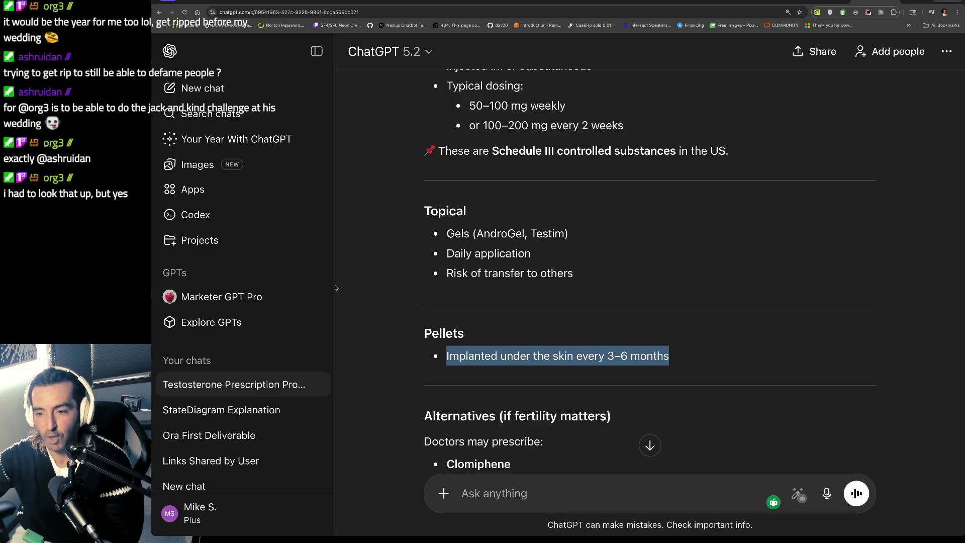
key("ctrl+t")
Step: Google 'jack and kind challenge' and open the Exploring the Jack and Kind Couples Trend TikTok video
type("jack and k")
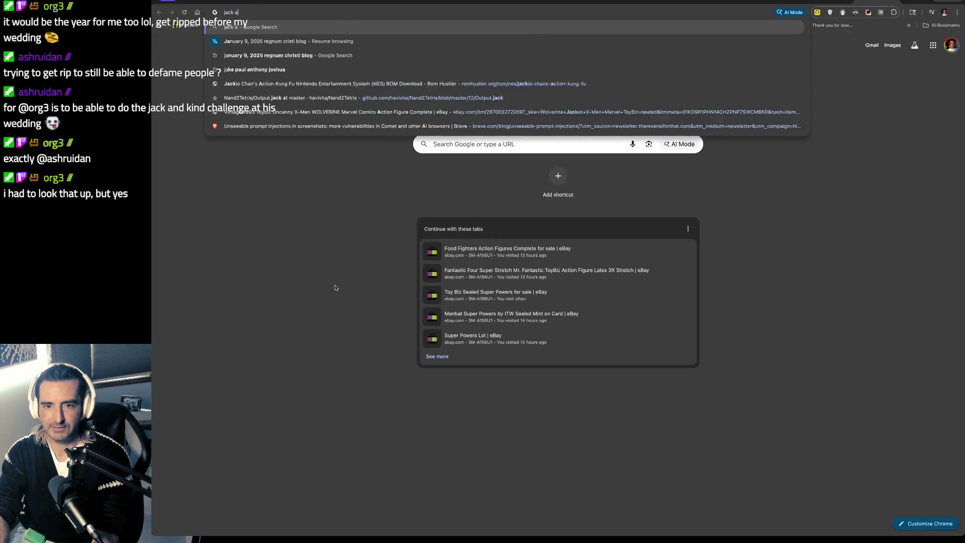
type("ind challenge")
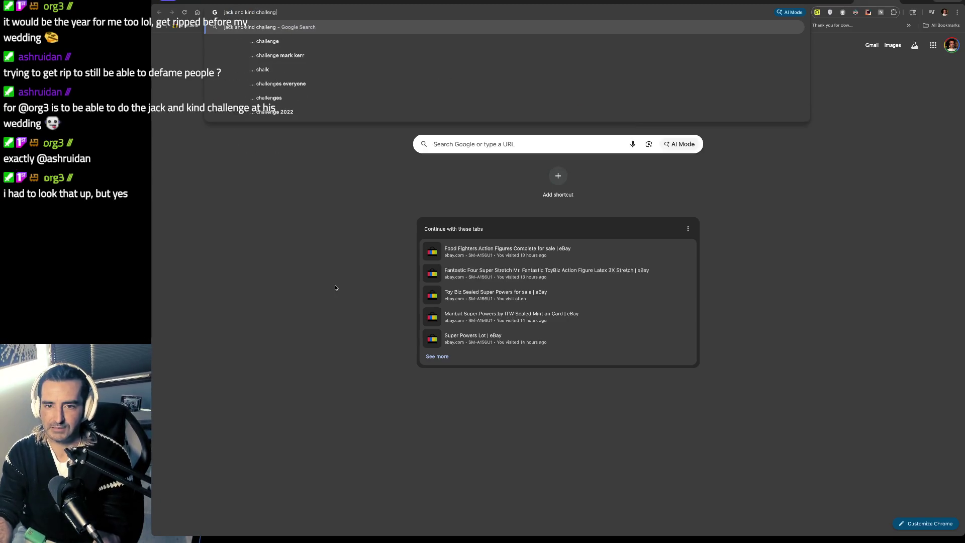
key("Return")
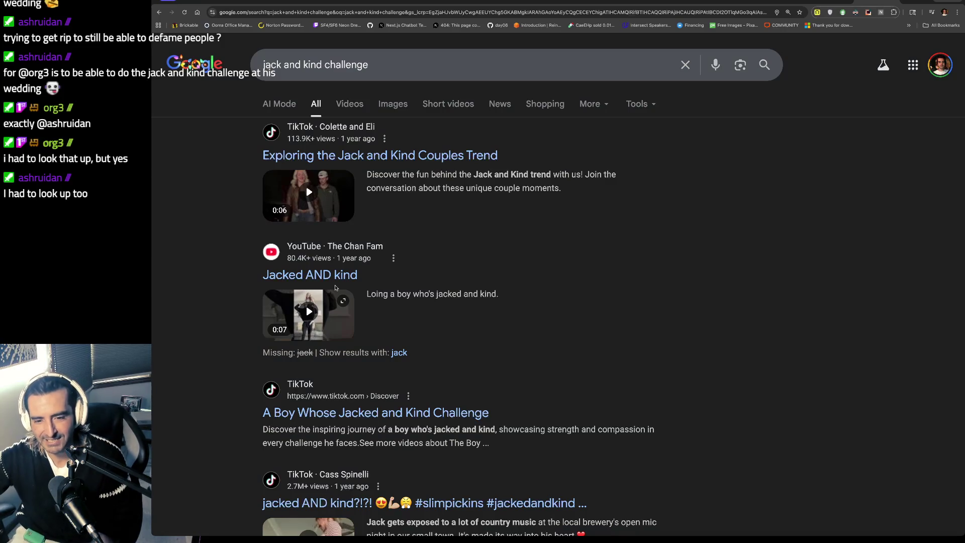
scroll(335, 288, "down", 4)
scroll(352, 226, "up", 4)
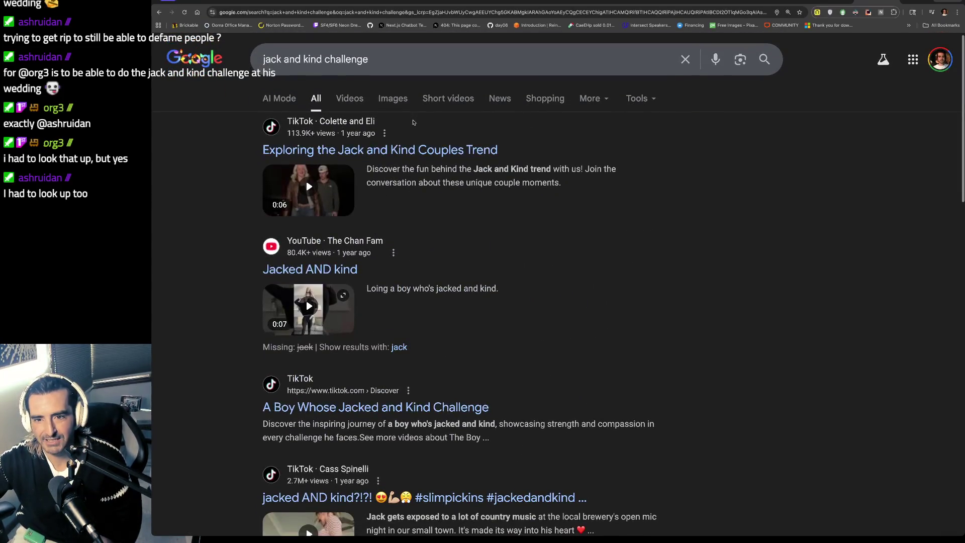
scroll(414, 121, "down", 2)
scroll(407, 141, "up", 2)
left_click(400, 155)
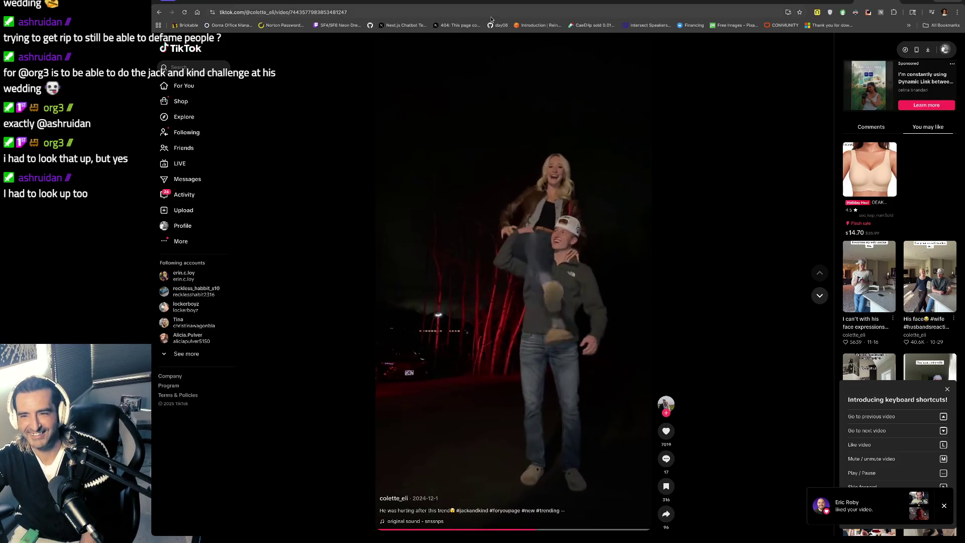
Step: Filter the search to videos and watch the A Boy Who's Jacked and Kind video
left_click(159, 12)
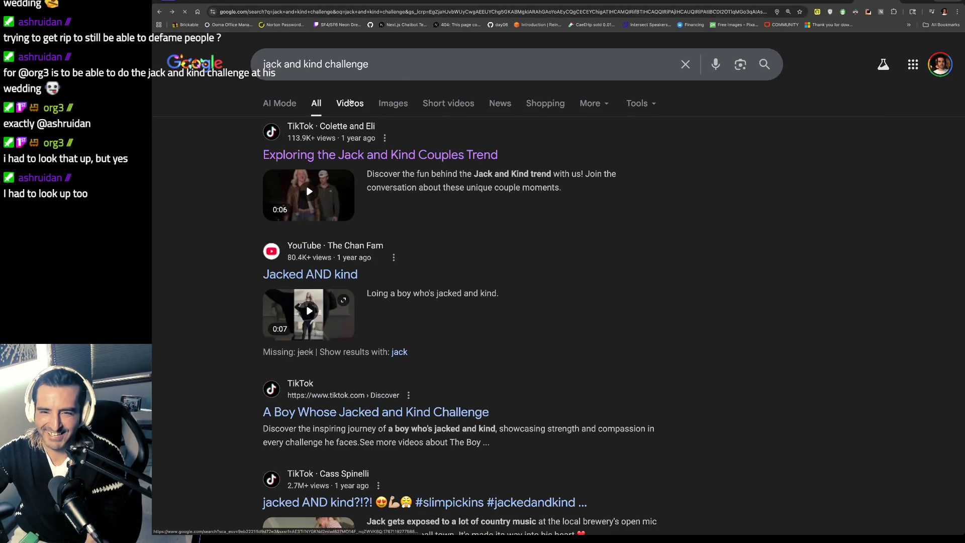
left_click(350, 103)
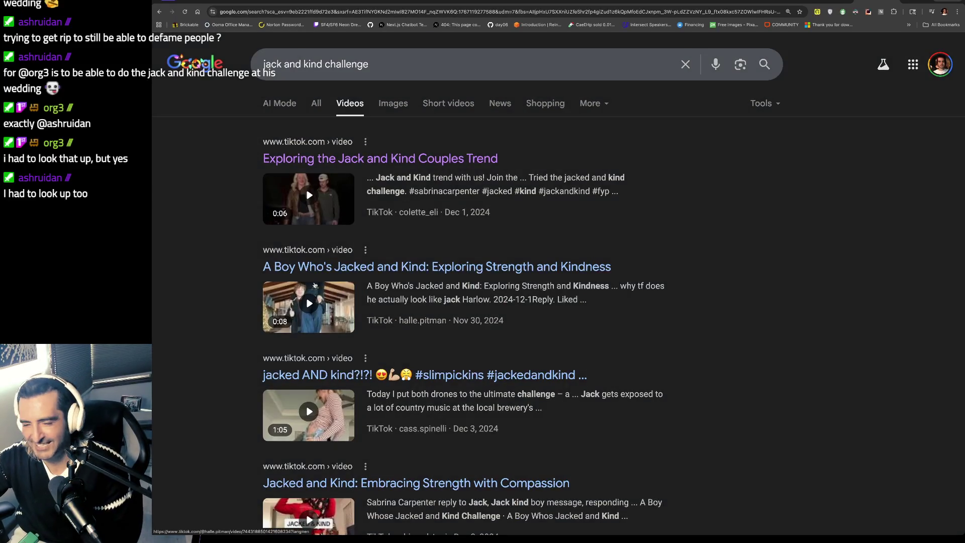
left_click(392, 298)
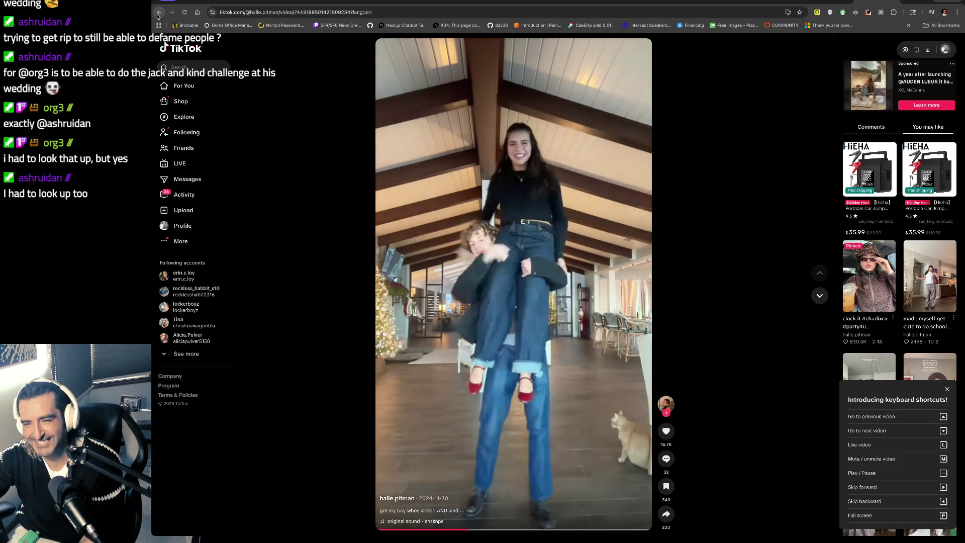
left_click(158, 14)
scroll(296, 320, "down", 2)
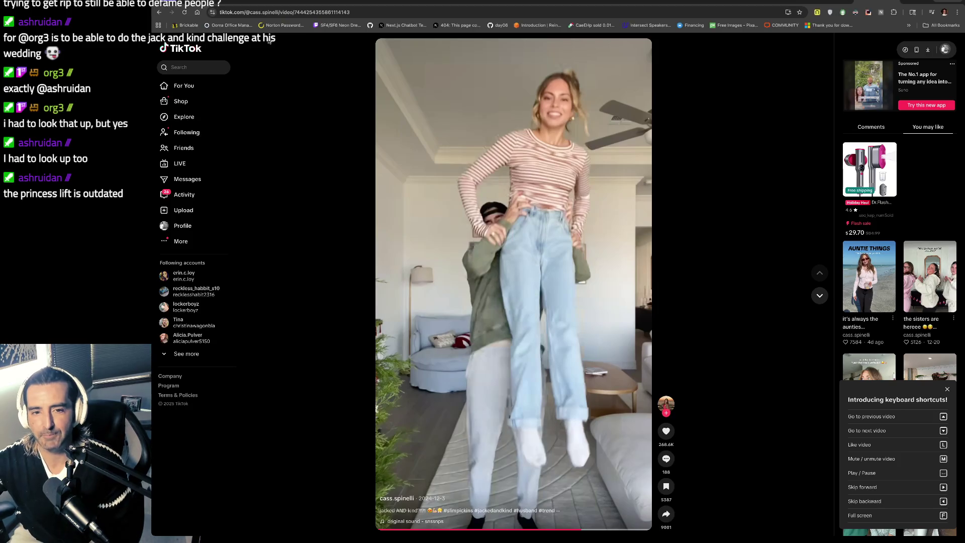
left_click(159, 12)
scroll(342, 133, "down", 4)
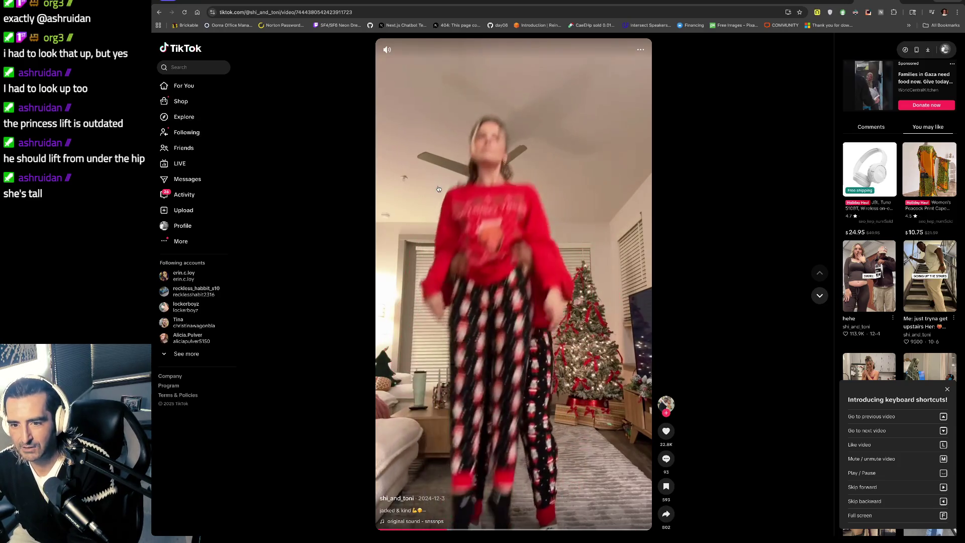
Step: Watch the Jacked and Kind Heartwarming and Booktok Boyfriend videos, then resume Gang Starr's Full Clip on YouTube
left_click(194, 3)
scroll(295, 317, "down", 1)
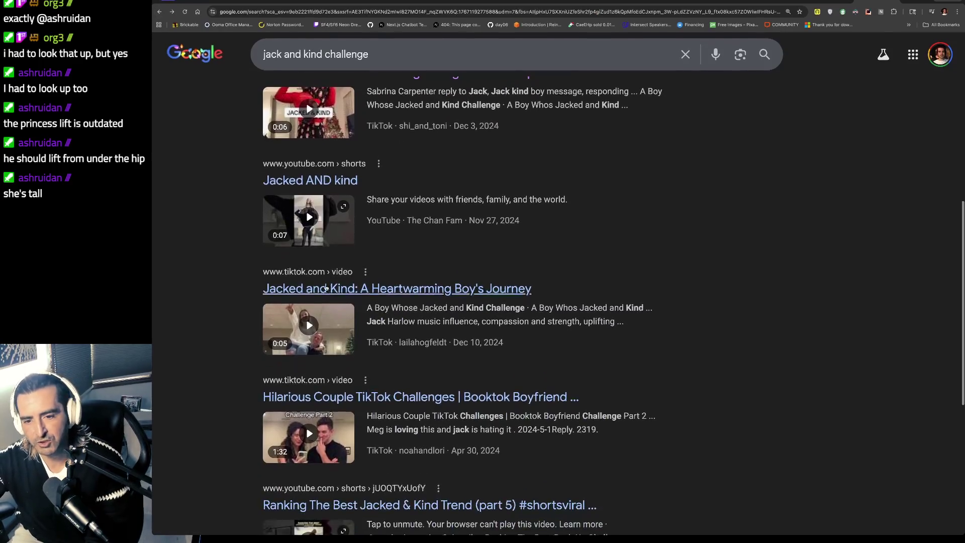
left_click(296, 317)
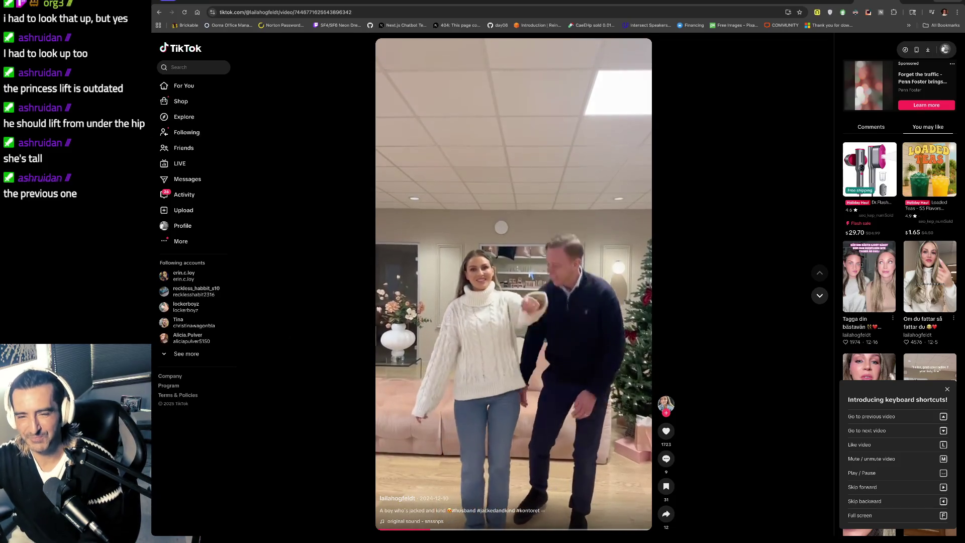
key("alt+Left")
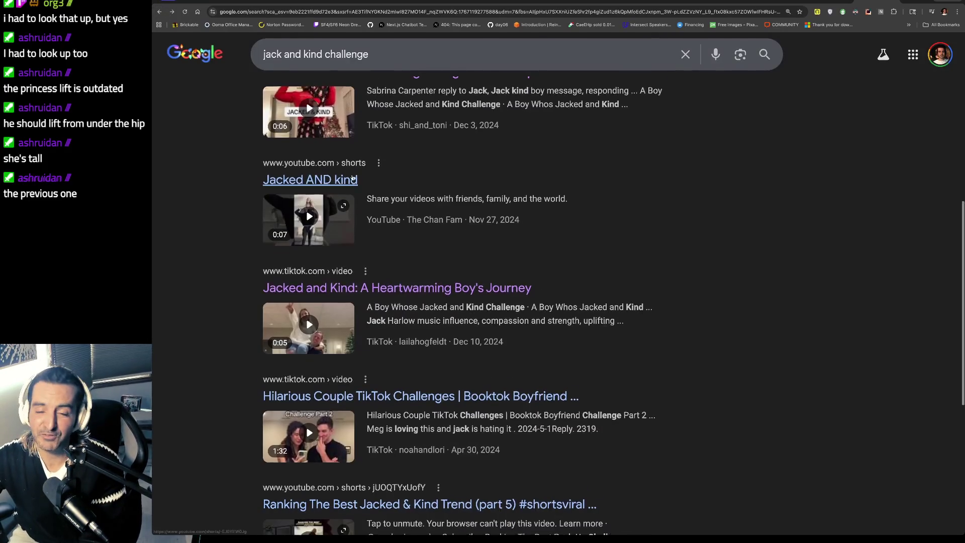
scroll(353, 190, "down", 3)
left_click(304, 309)
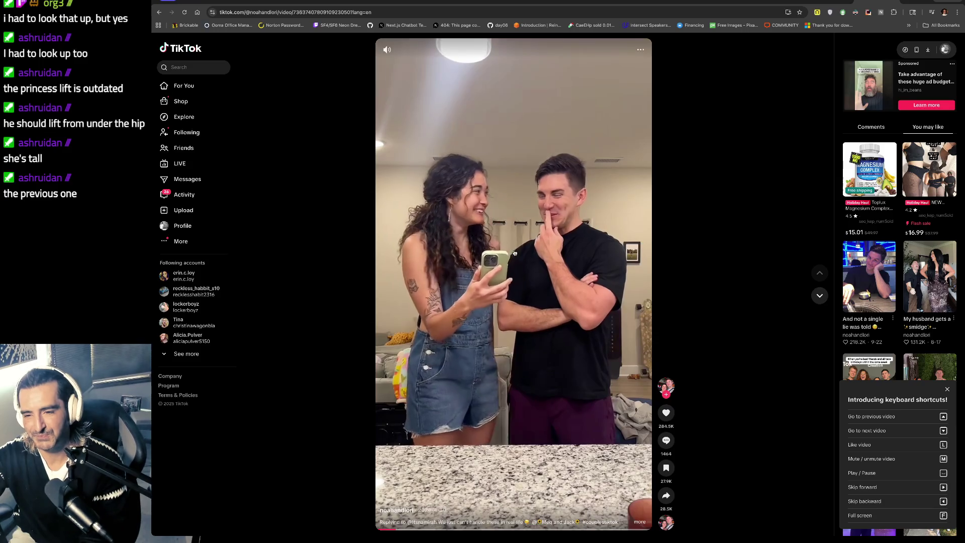
key("alt+Left")
scroll(862, 71, "up", 5)
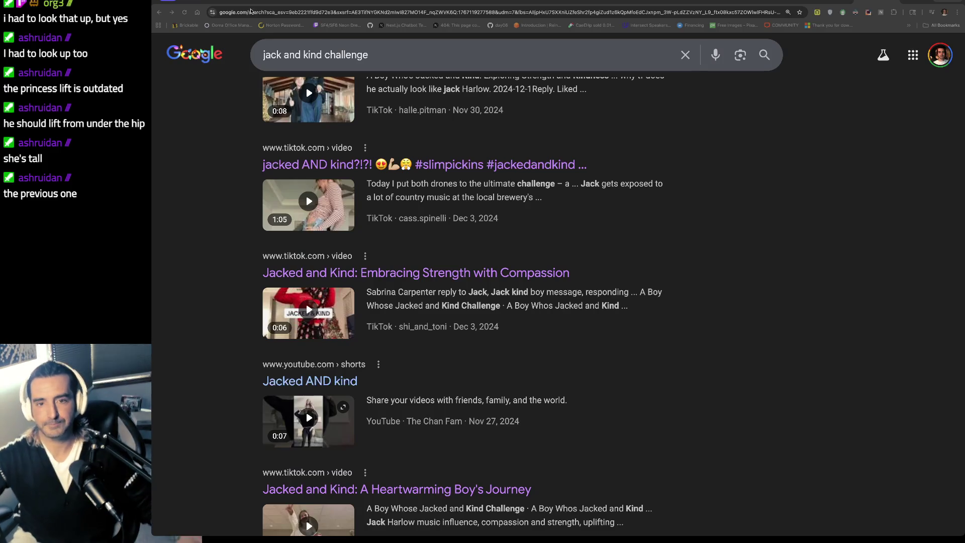
key("ctrl+Tab")
left_click(386, 200)
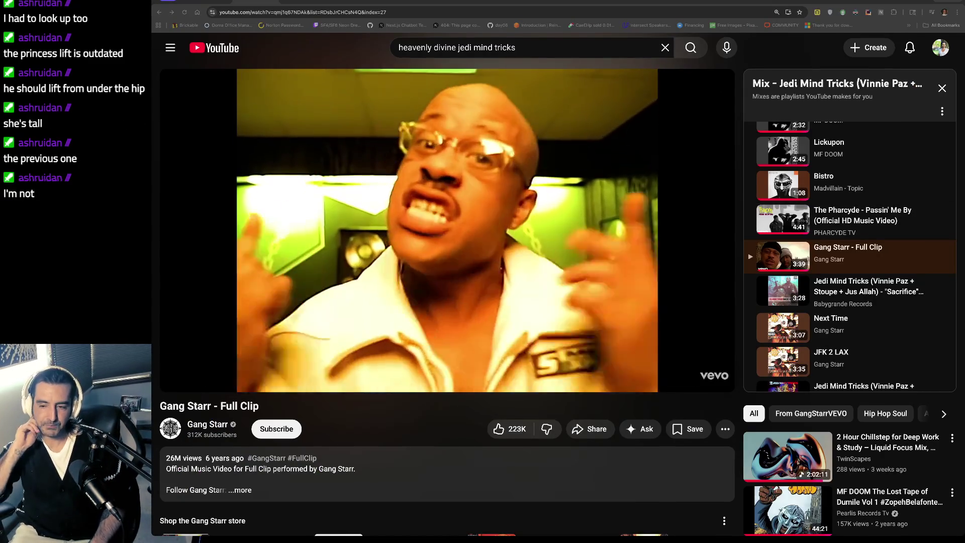
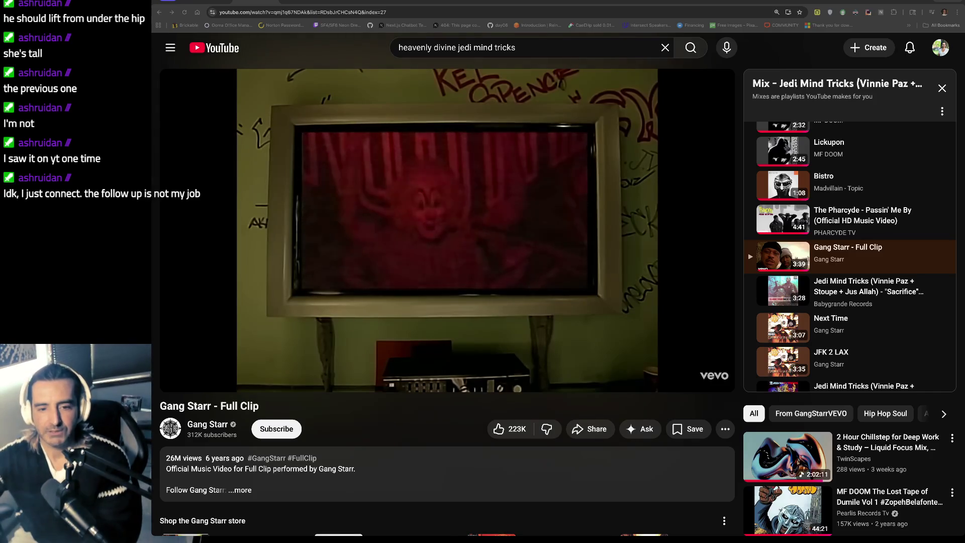
Step: Switch to the Excalidraw tab and scroll to the V1 and V2 LangGraph diagrams
left_click(352, 3)
scroll(486, 206, "down", 1)
scroll(486, 206, "down", 2)
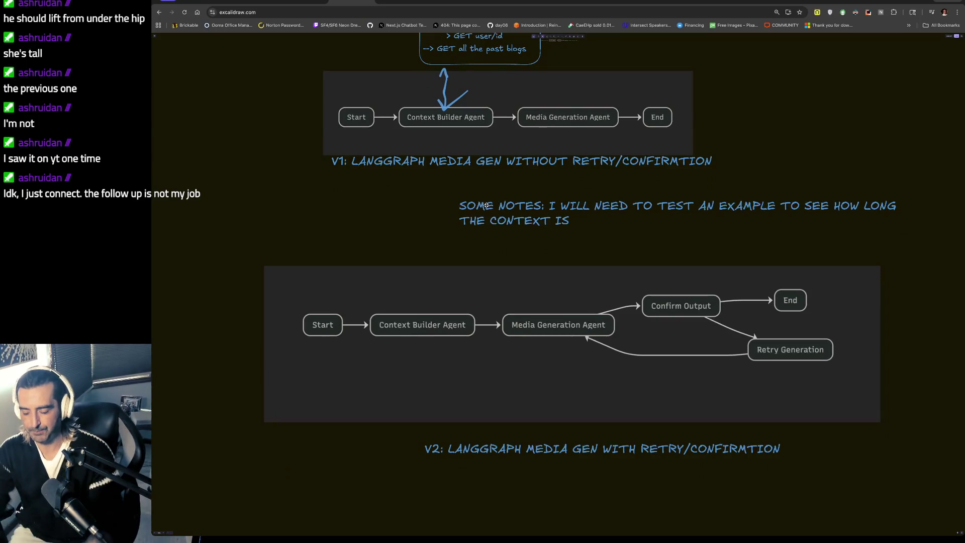
scroll(486, 205, "down", 3)
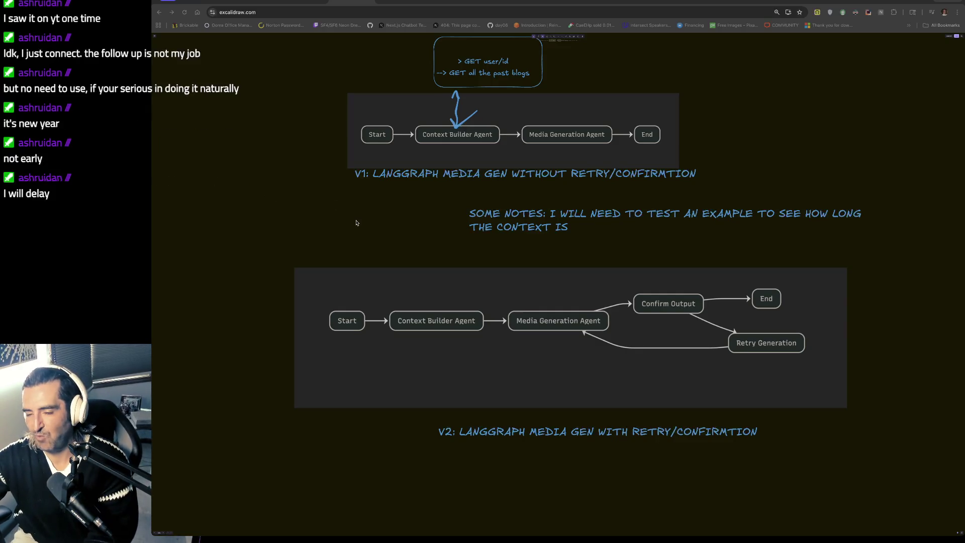
scroll(493, 259, "down", 1)
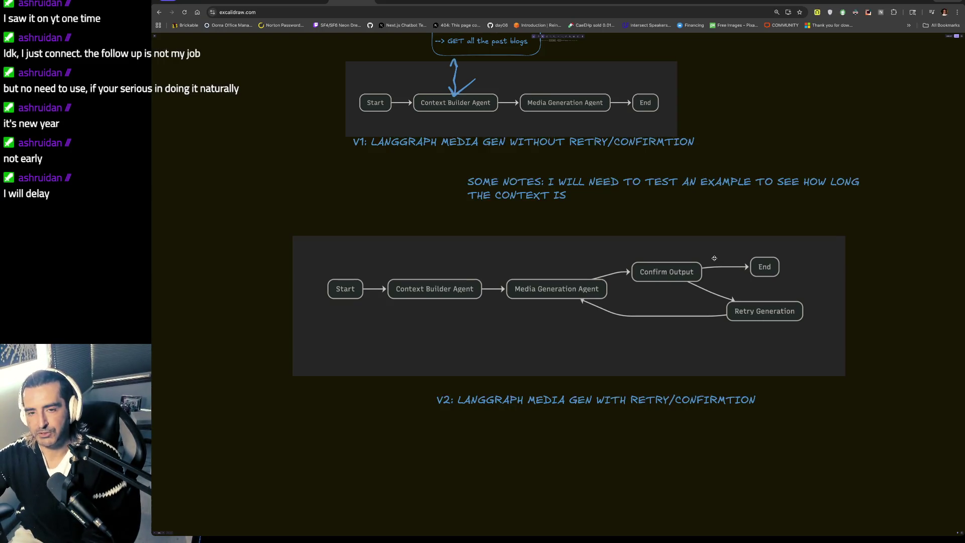
Step: Add a 'steps to delivery:' text heading below the V2 diagram
scroll(700, 299, "down", 1)
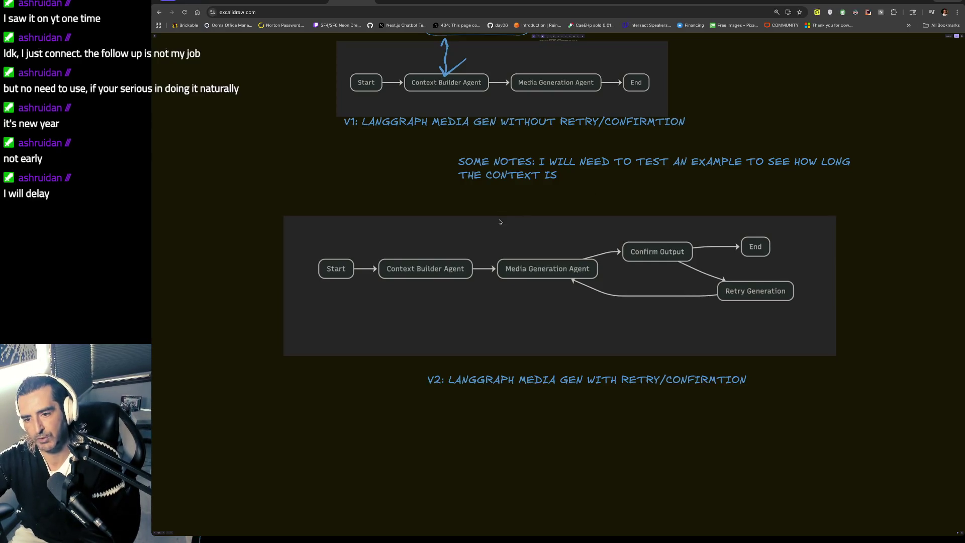
scroll(476, 101, "up", 3)
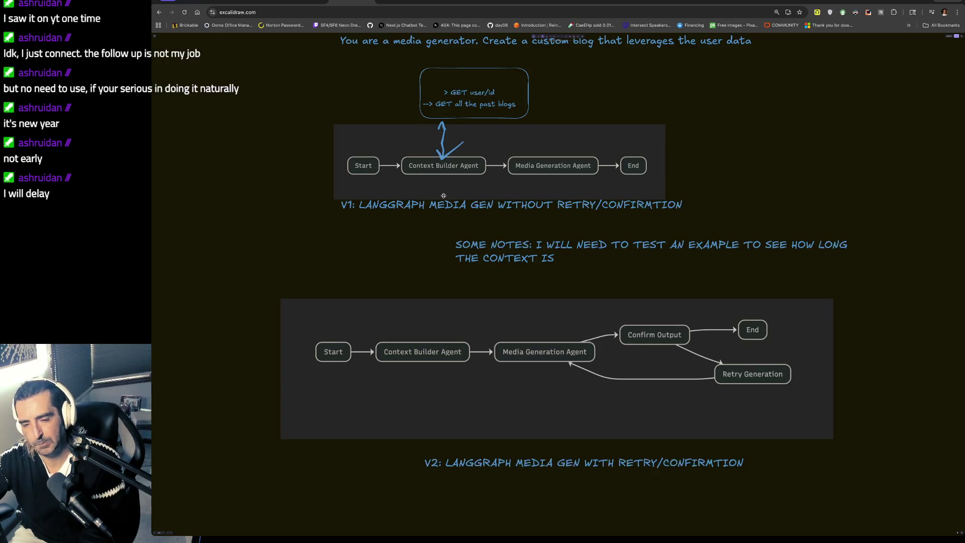
scroll(443, 196, "down", 2)
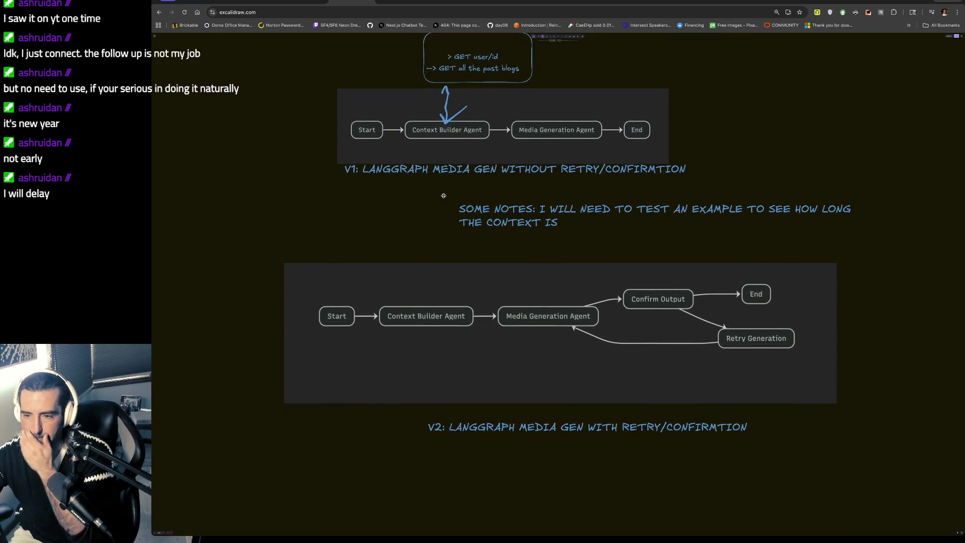
scroll(443, 195, "down", 1)
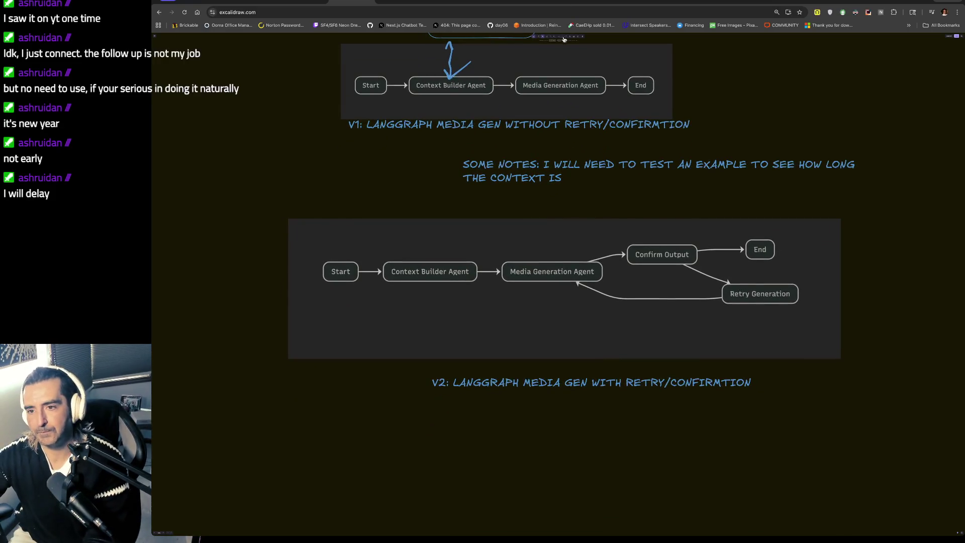
scroll(439, 267, "down", 2)
scroll(440, 267, "left", 2)
double_click(397, 392)
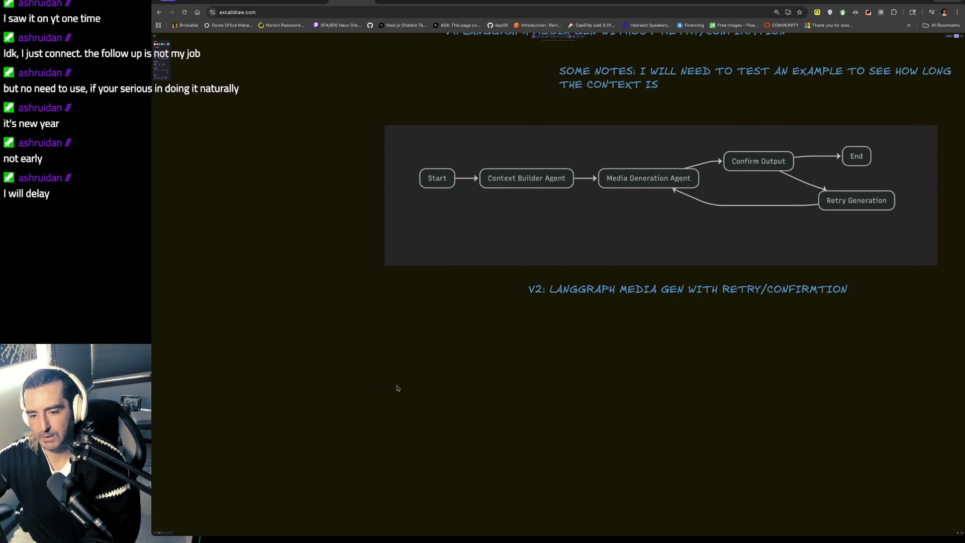
type("steps to dlete")
key("BackSpace")
key("BackSpace")
Step: List the delivery steps '(1) TEST one,' and '(2) Write the Harness' under the heading
key("BackSpace")
key("BackSpace")
type("elivery:")
key("Return")
type("1")
key("BackSpace")
type("(1)")
key("BackSpace")
key("BackSpace")
type("1) TEST ")
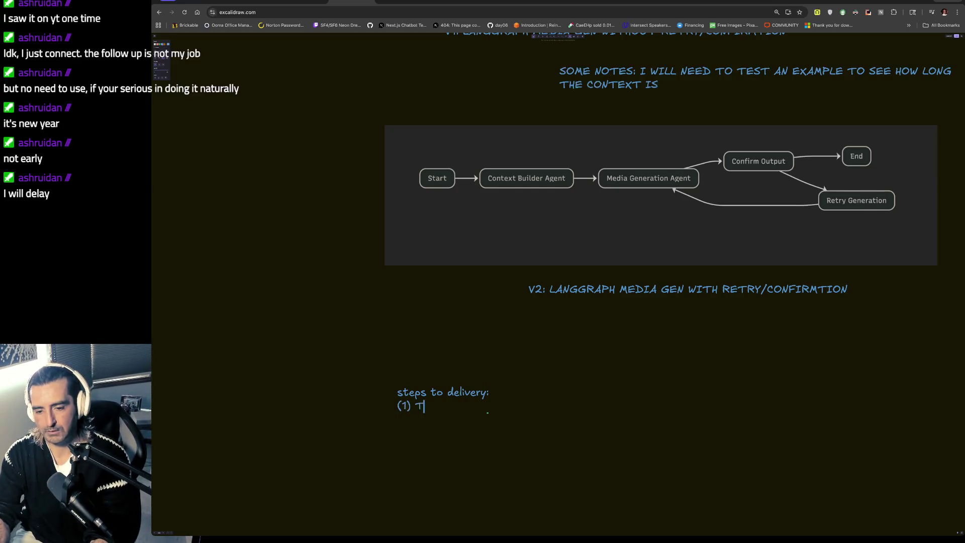
type("one,")
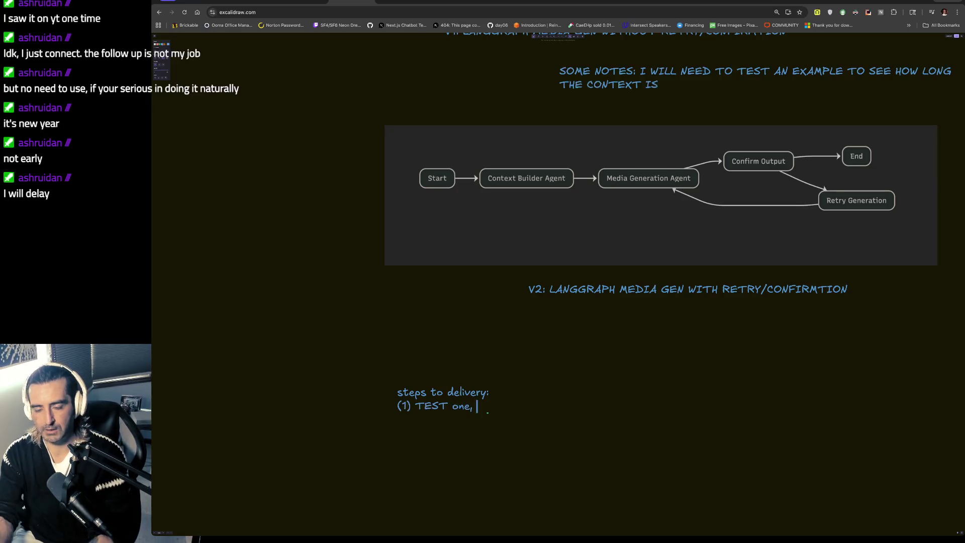
key("Return")
type("(2)")
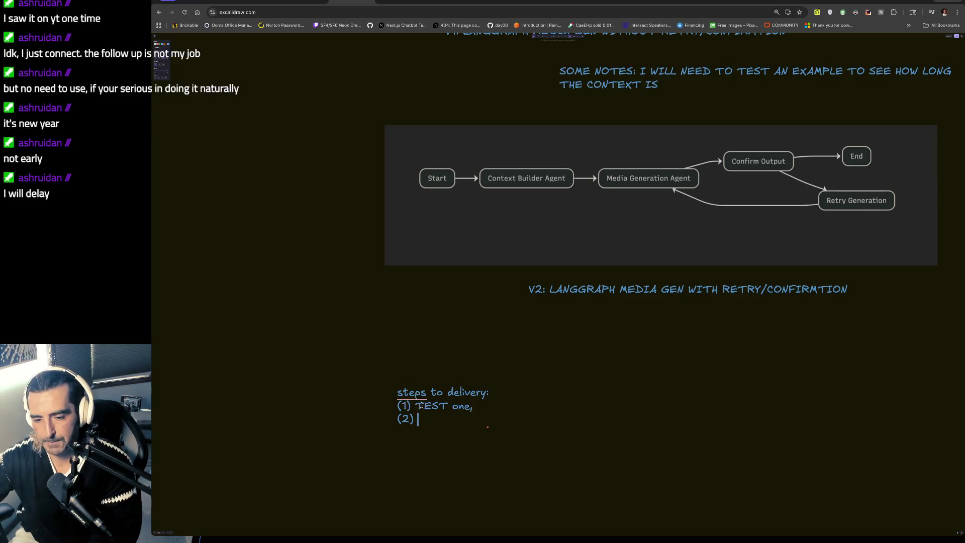
type("Write the Job")
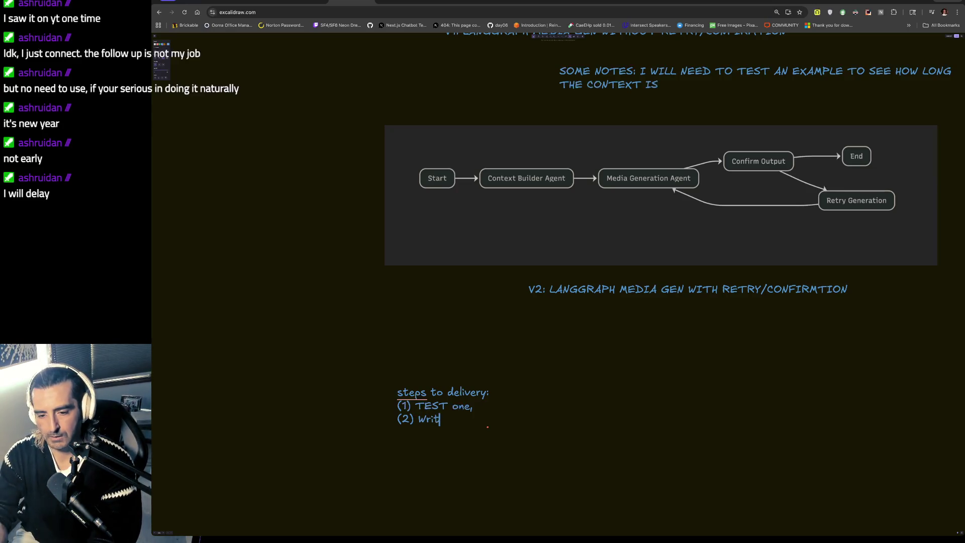
key("BackSpace")
key("BackSpace")
key("BackSpace")
type("Harness")
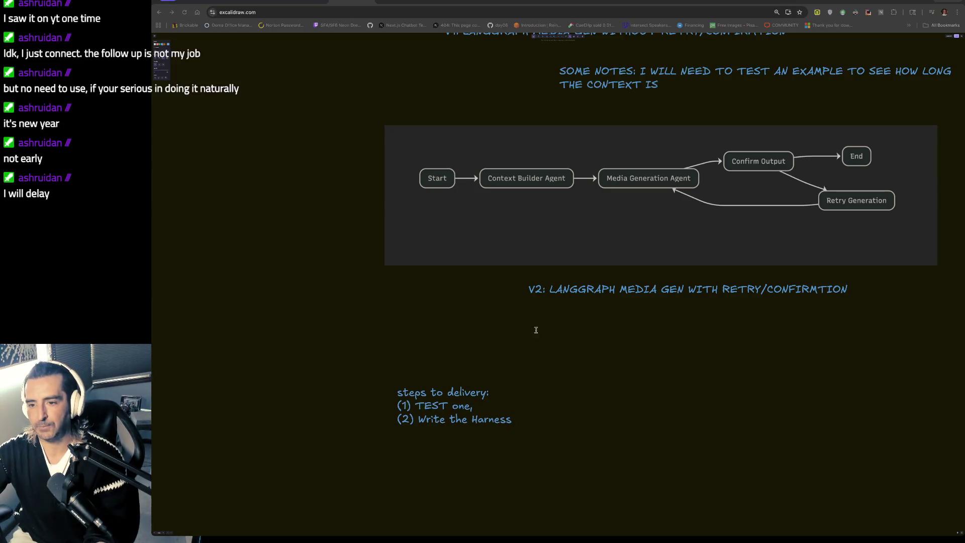
Step: Open GitHub in a new browser tab
key("ctrl+t")
type("git")
key("Return")
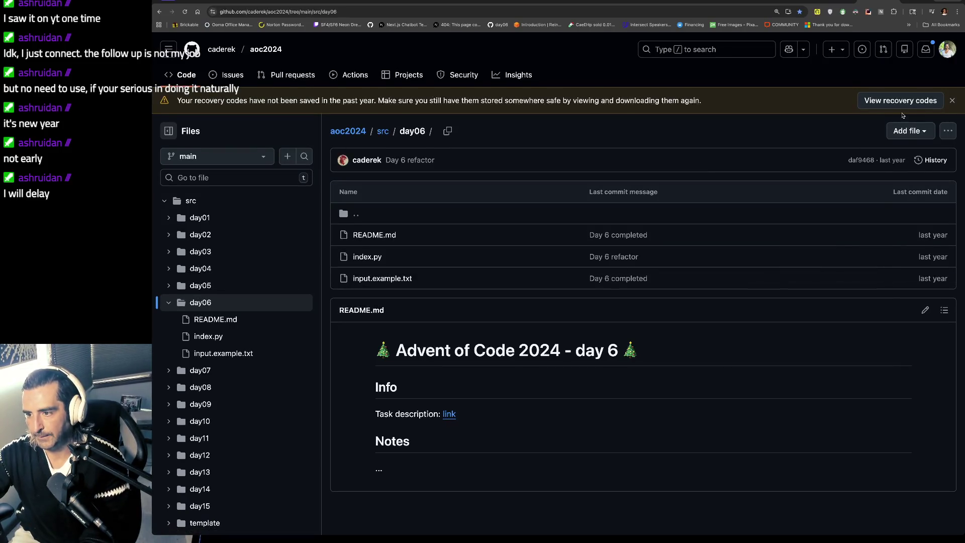
Step: Start a new repository named media_gen, described 'This is the Repo Necessary for the Media Generation'
left_click(947, 49)
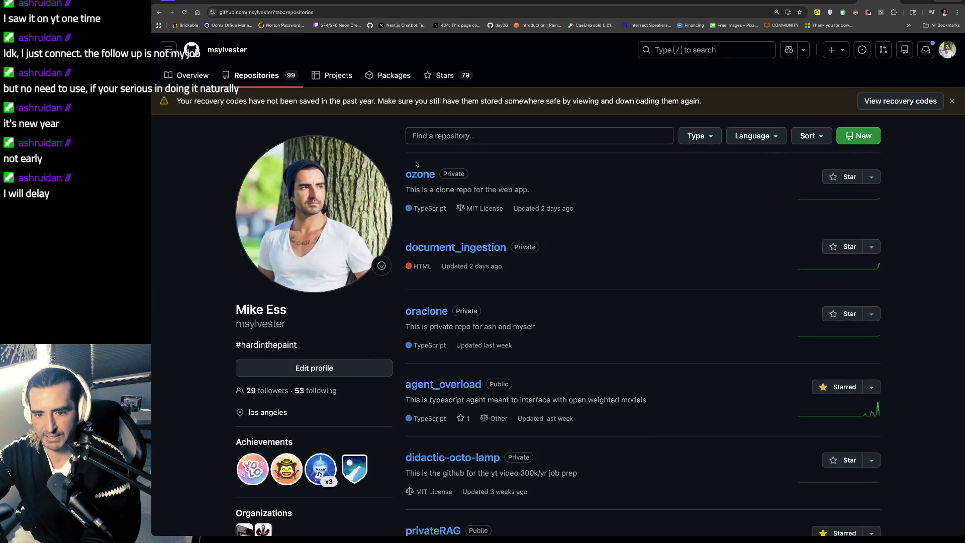
left_click(860, 139)
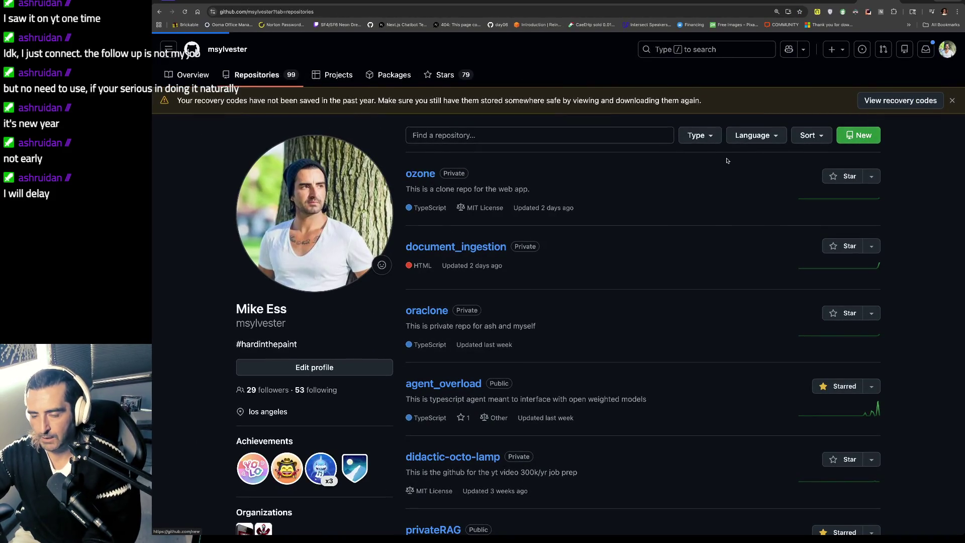
left_click(493, 207)
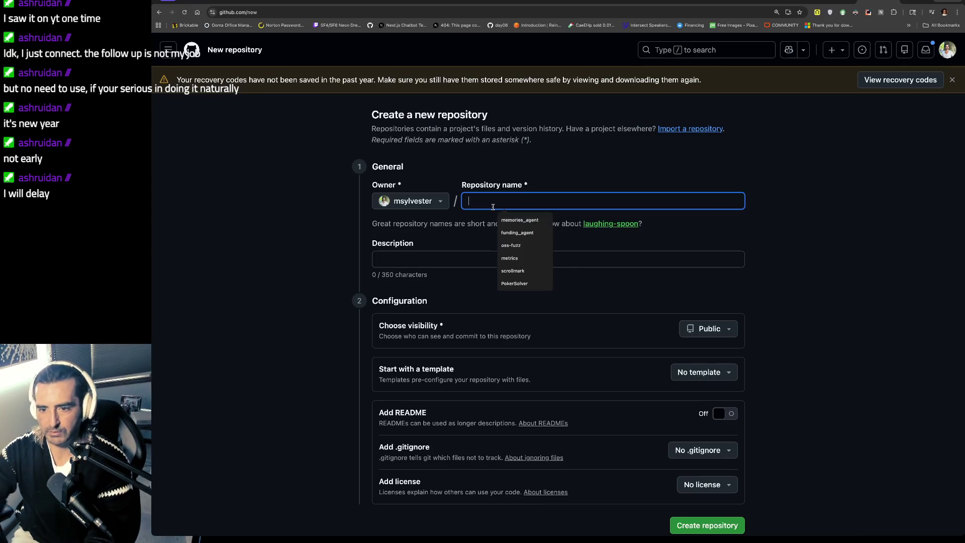
type("media")
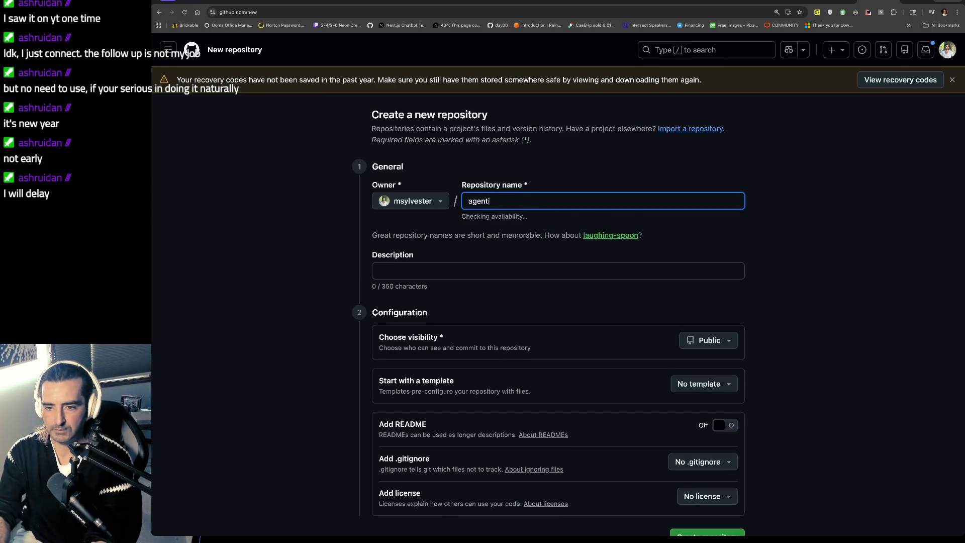
type("_gen")
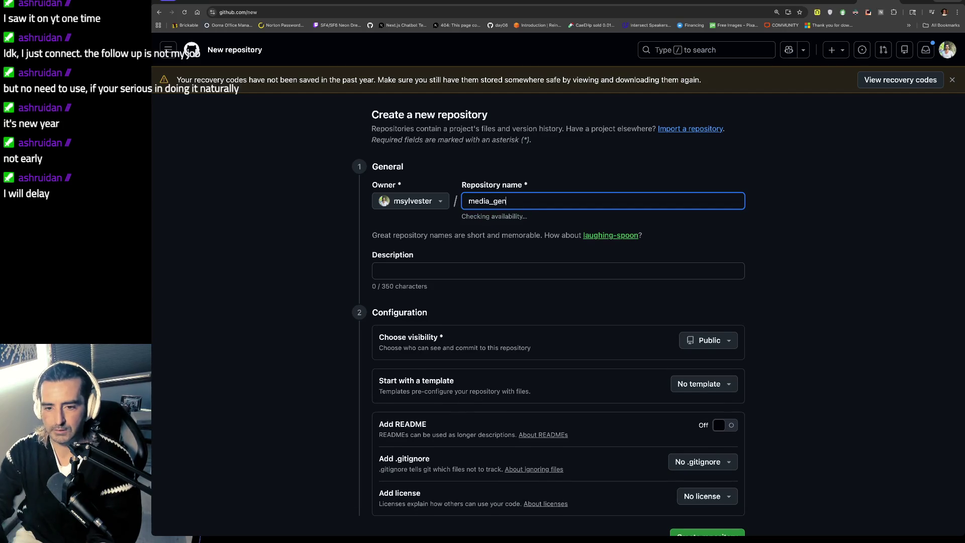
left_click(558, 270)
type("This is the REp")
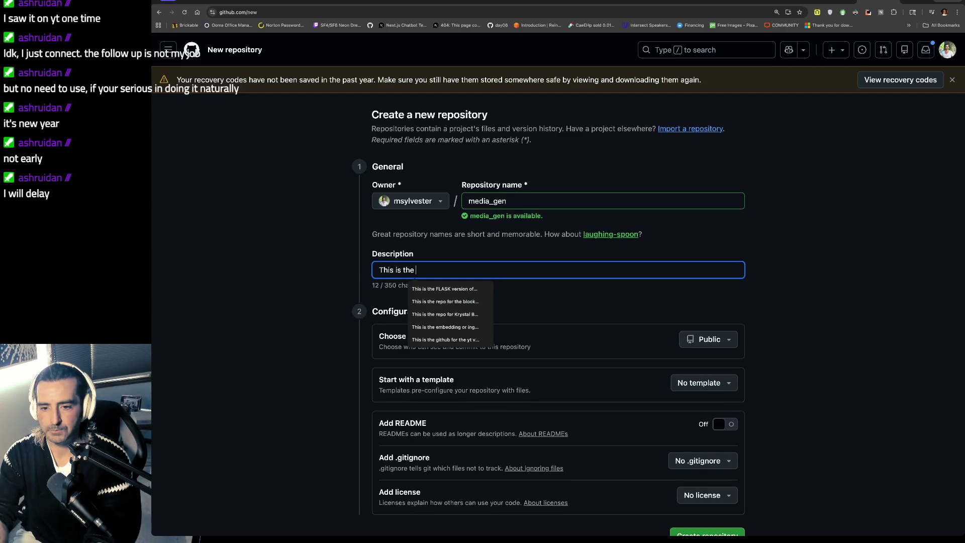
key("BackSpace")
key("BackSpace")
type("epo Necessary")
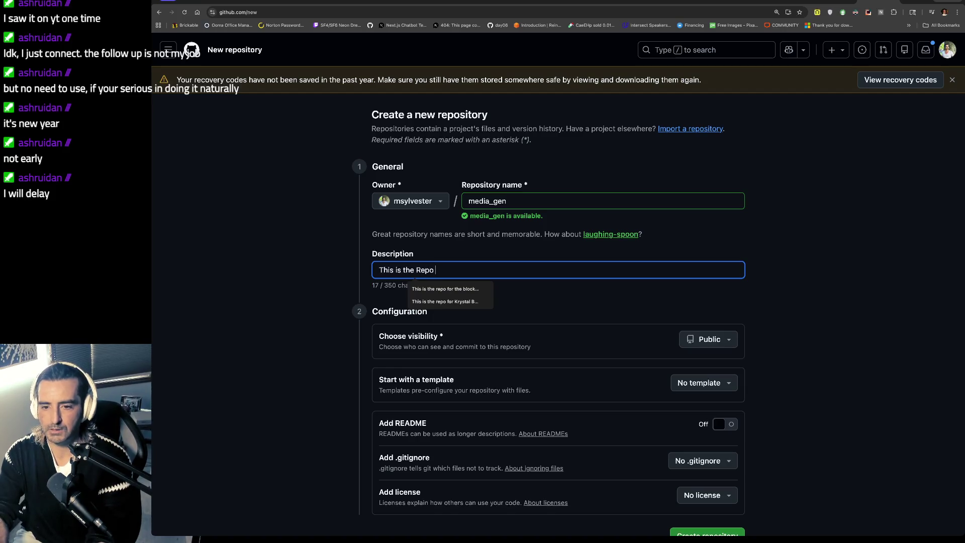
type(" for the Media Genea")
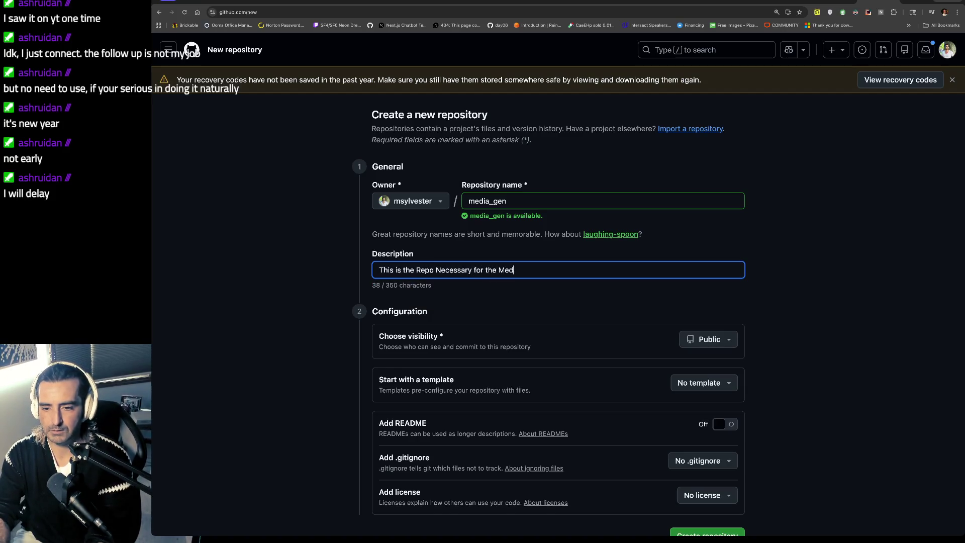
key("BackSpace")
type("ration")
Step: Include a README and the Node .gitignore template
left_click(709, 383)
left_click(709, 385)
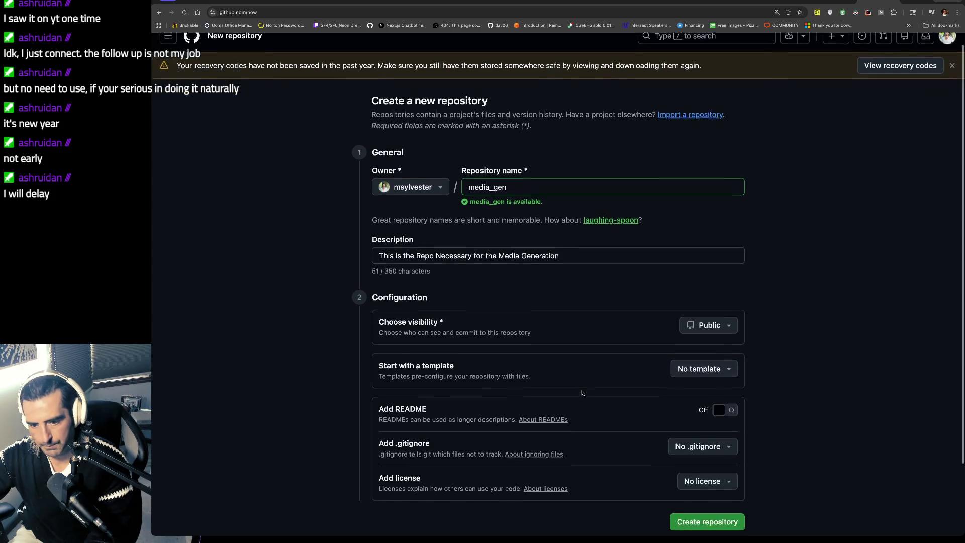
scroll(709, 384, "down", 2)
left_click(719, 362)
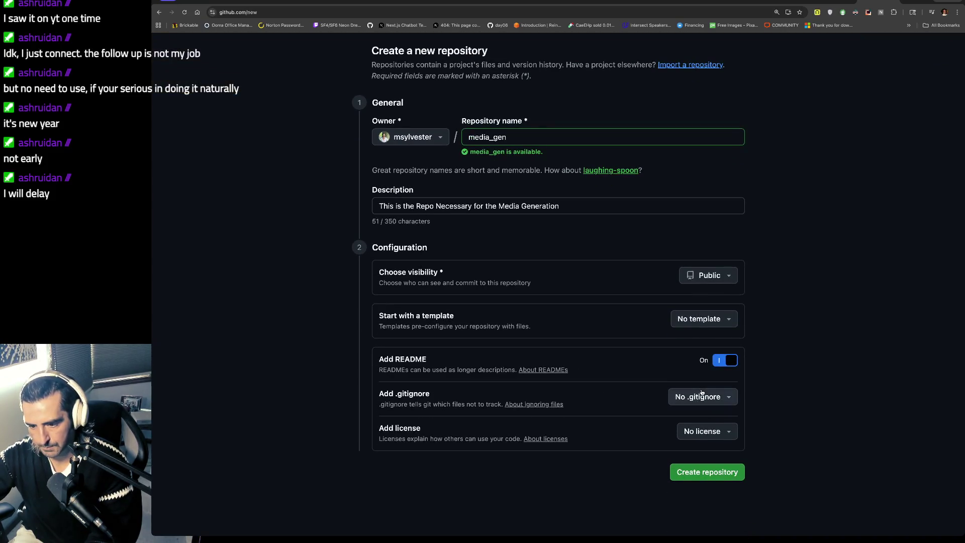
left_click(704, 395)
type("t")
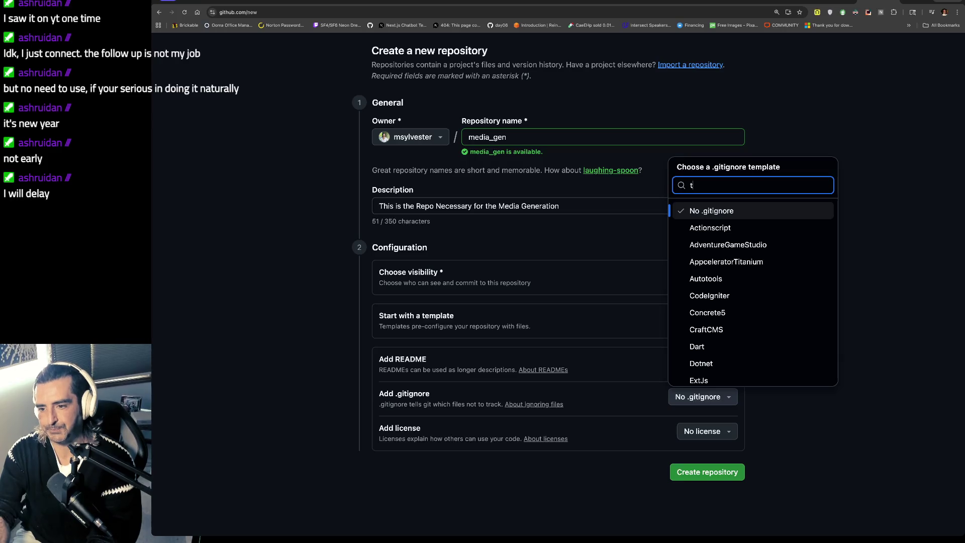
key("BackSpace")
type("node")
left_click(701, 228)
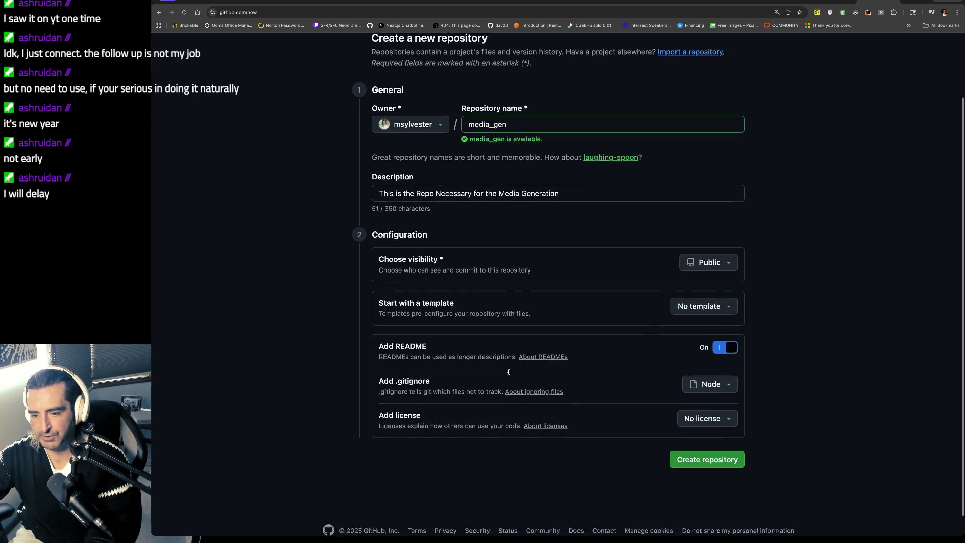
Step: Choose the MIT License and create the media_gen repository
scroll(704, 351, "down", 1)
left_click(707, 399)
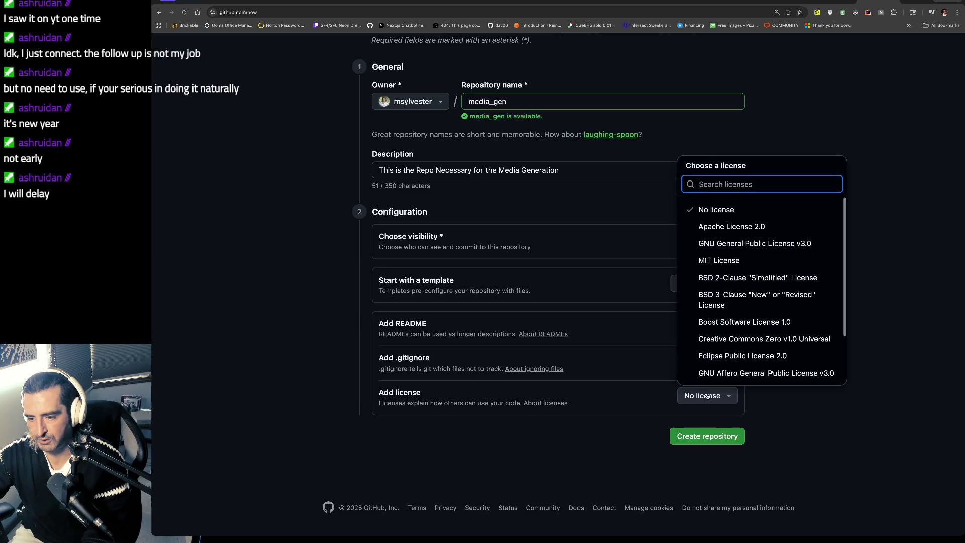
type("mit")
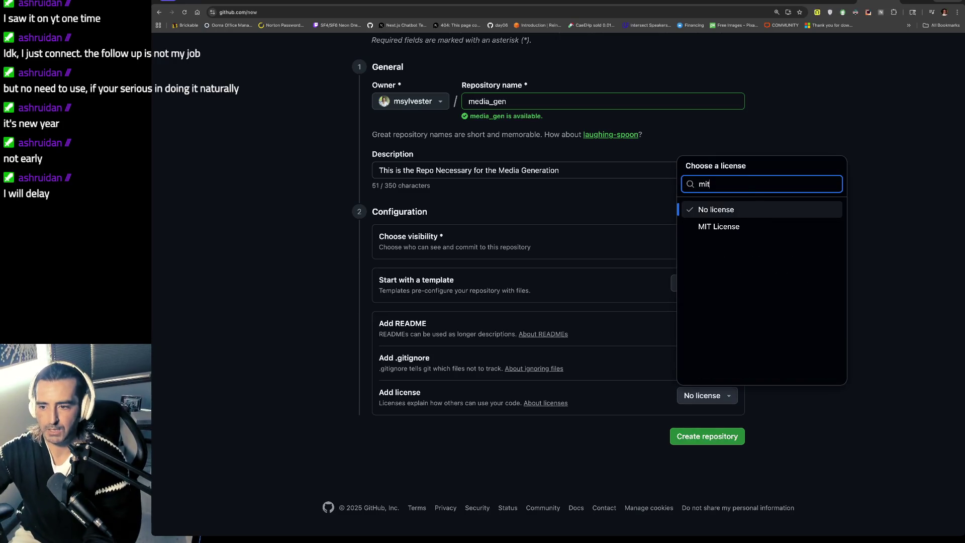
left_click(730, 227)
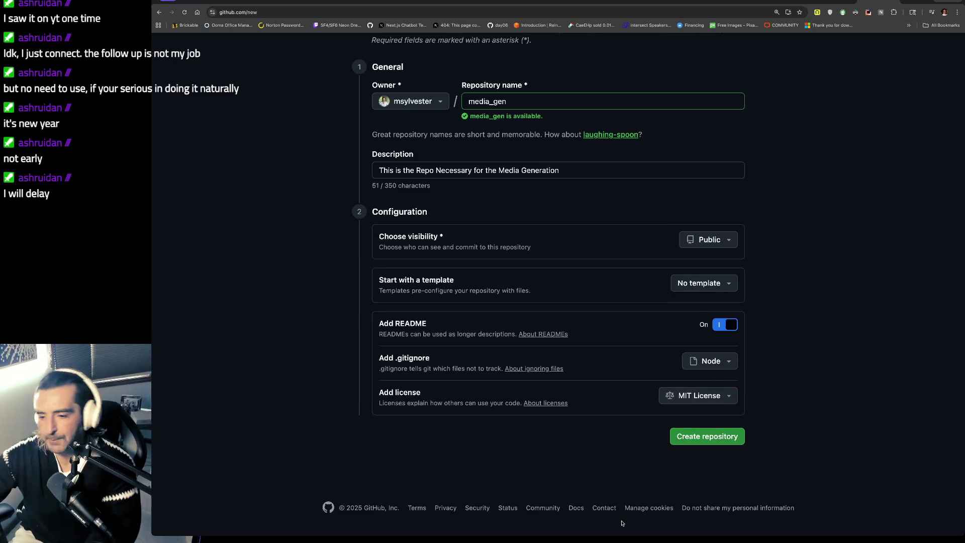
left_click(705, 441)
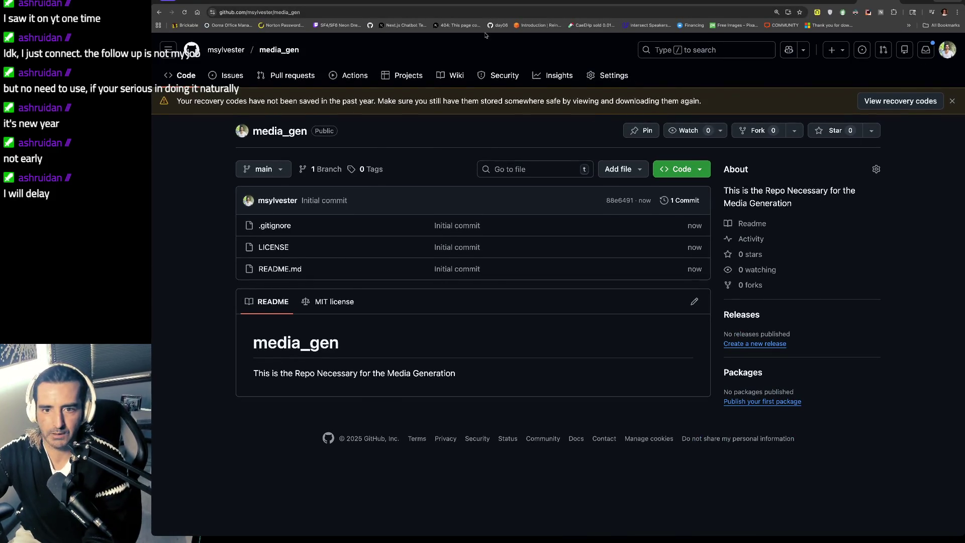
Step: Copy the media_gen repository's SSH clone URL from the Code menu
left_click(485, 11)
left_click(200, 245)
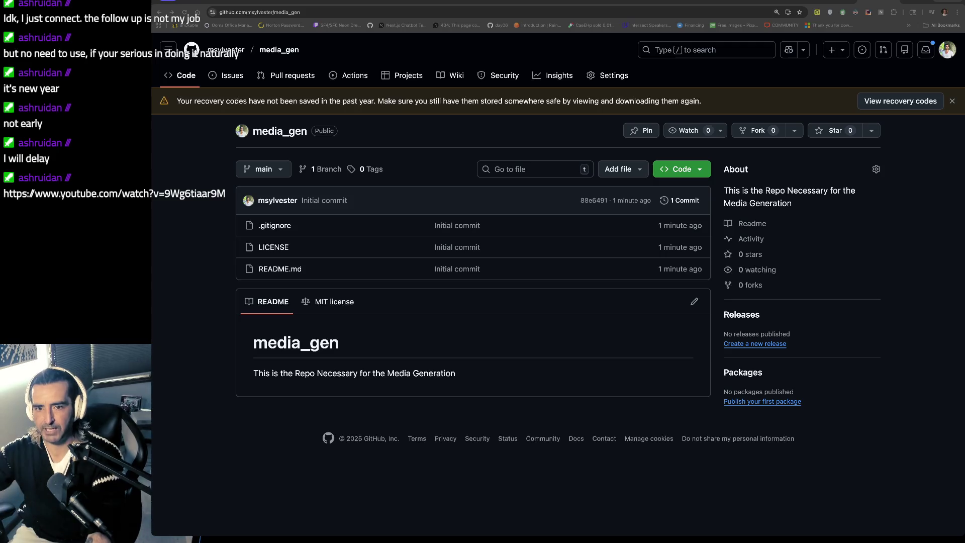
key("super+l")
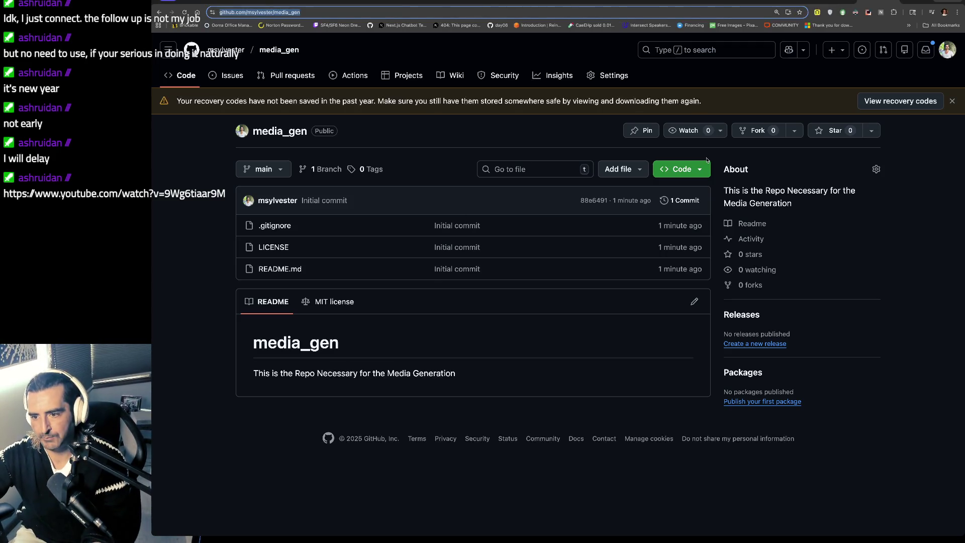
left_click(701, 169)
left_click(694, 263)
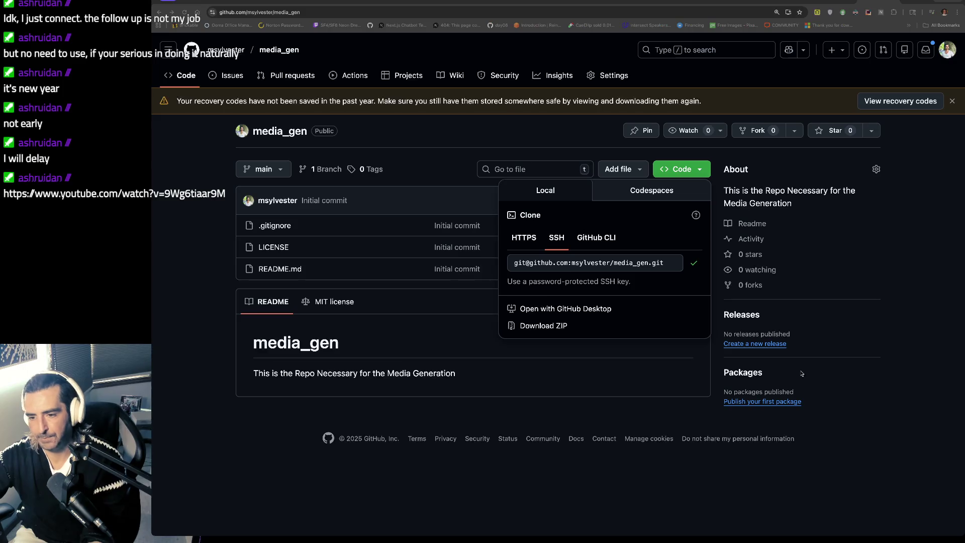
Step: Quit nvim with :q to return to the workflows folder shell prompt
key("super+Tab")
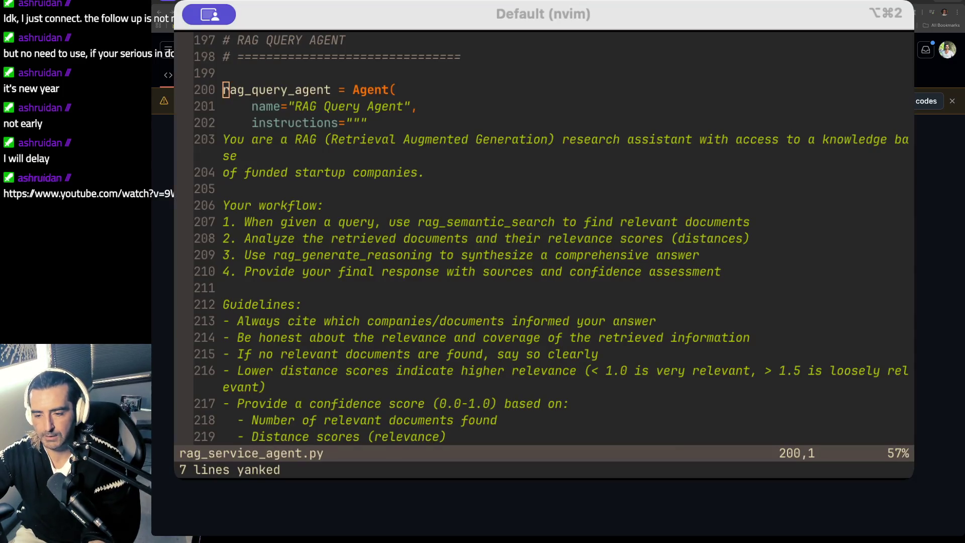
left_click(571, 174)
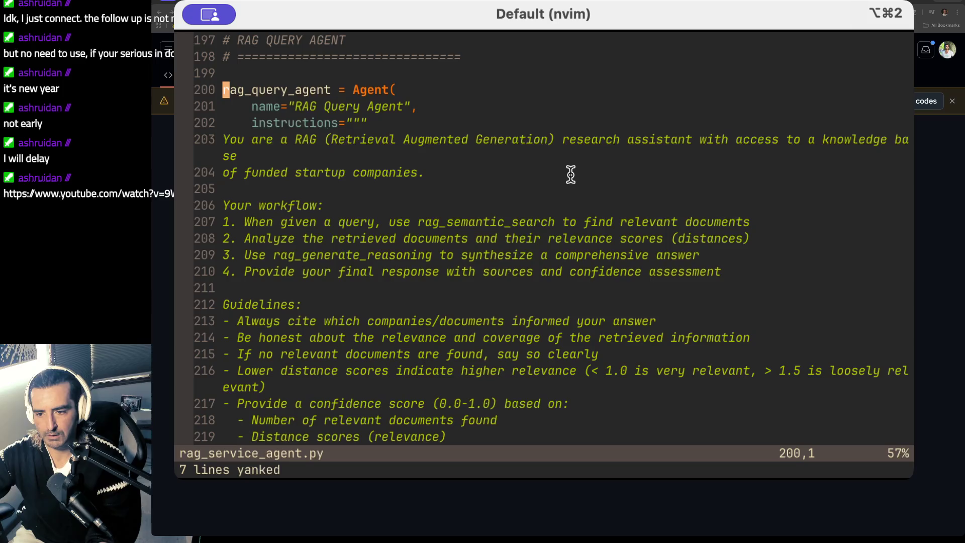
type(":q")
key("Return")
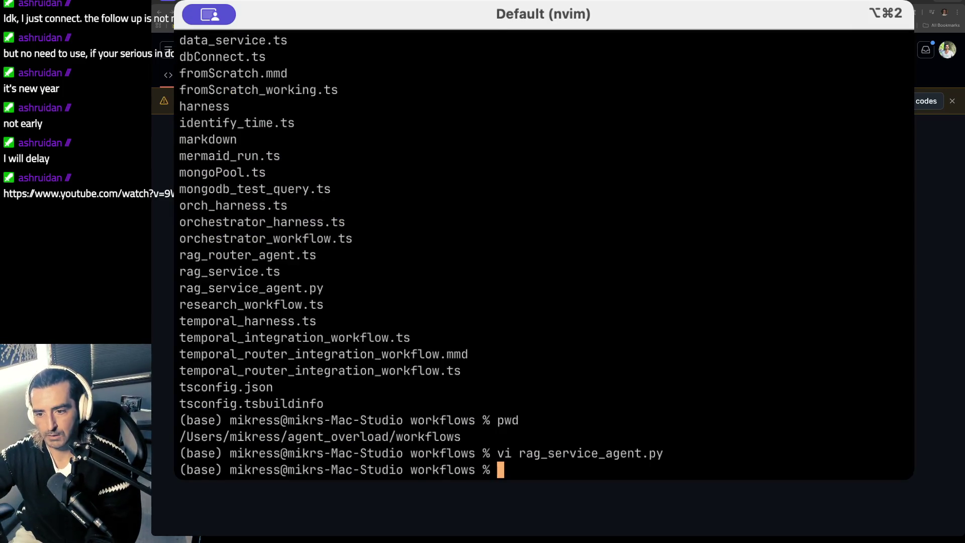
key("super+Tab")
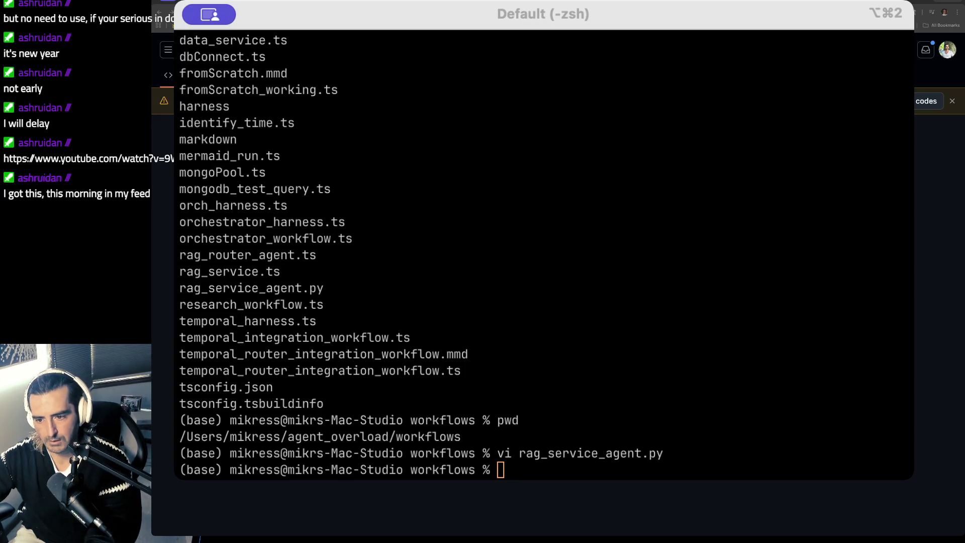
key("super+Tab")
key("super+Tab")
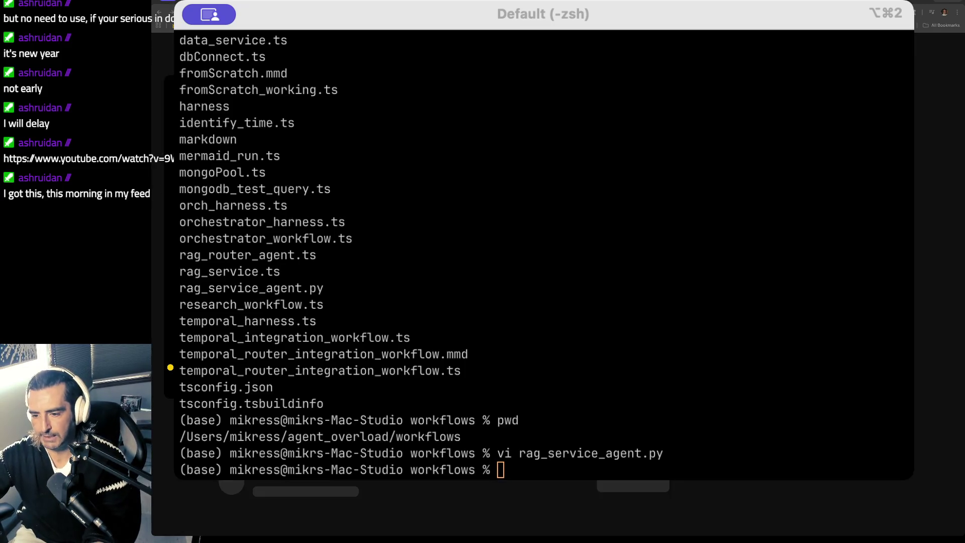
Step: Return to the 'the mongo db situation is crazy' video, unmute it, then later pause it
left_click(168, 267)
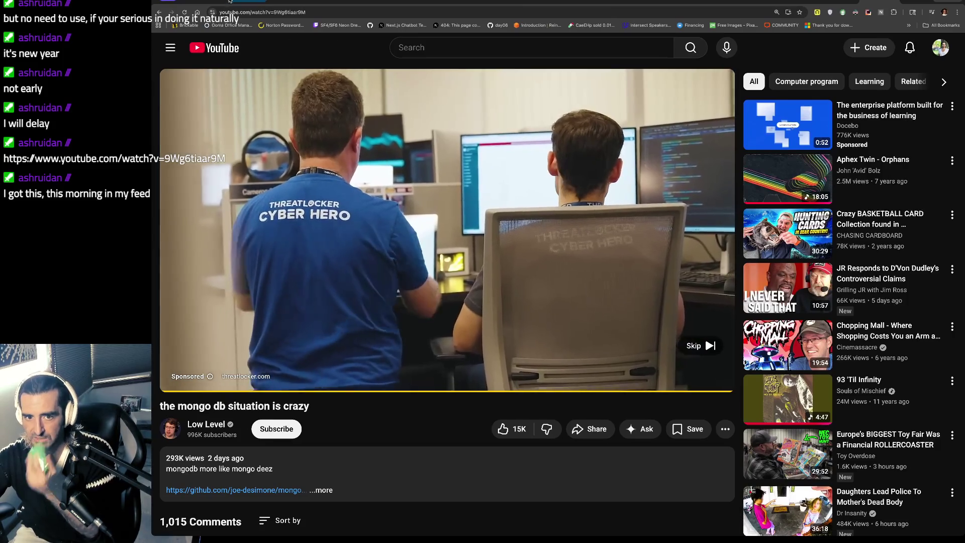
left_click(870, 3)
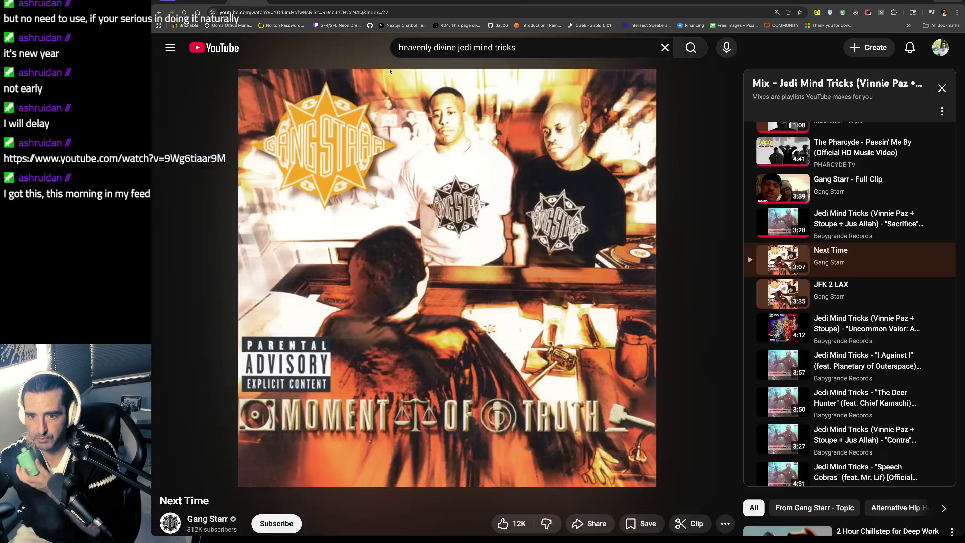
left_click(871, 2)
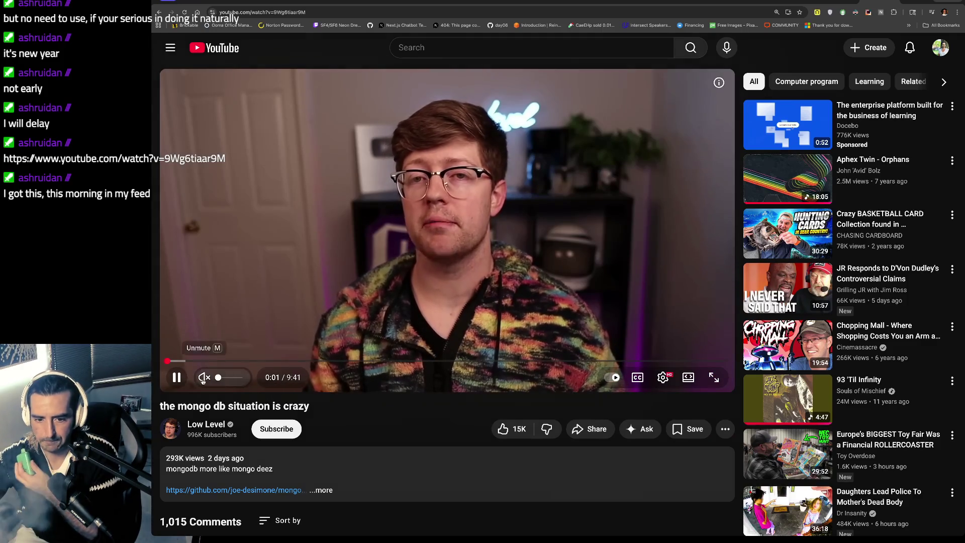
left_click(204, 377)
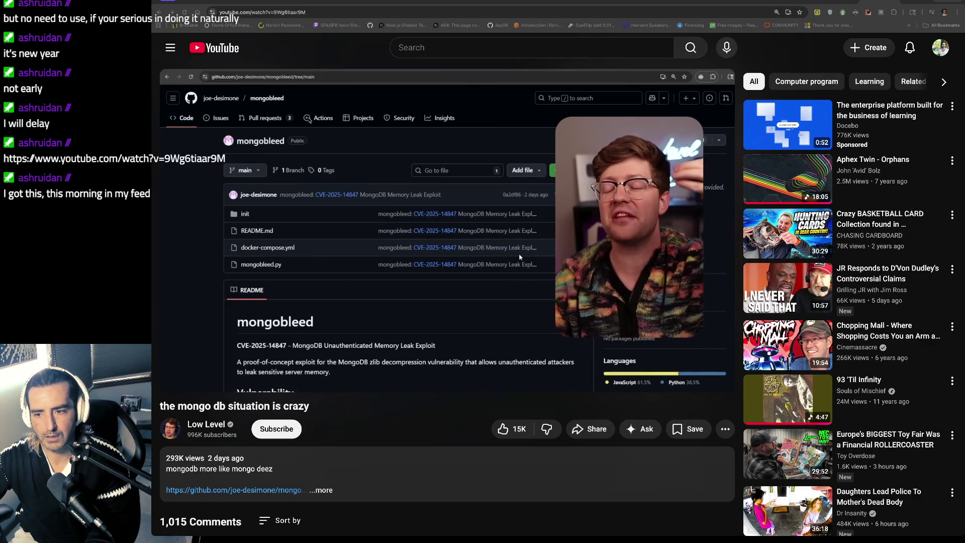
mouse_move(342, 133)
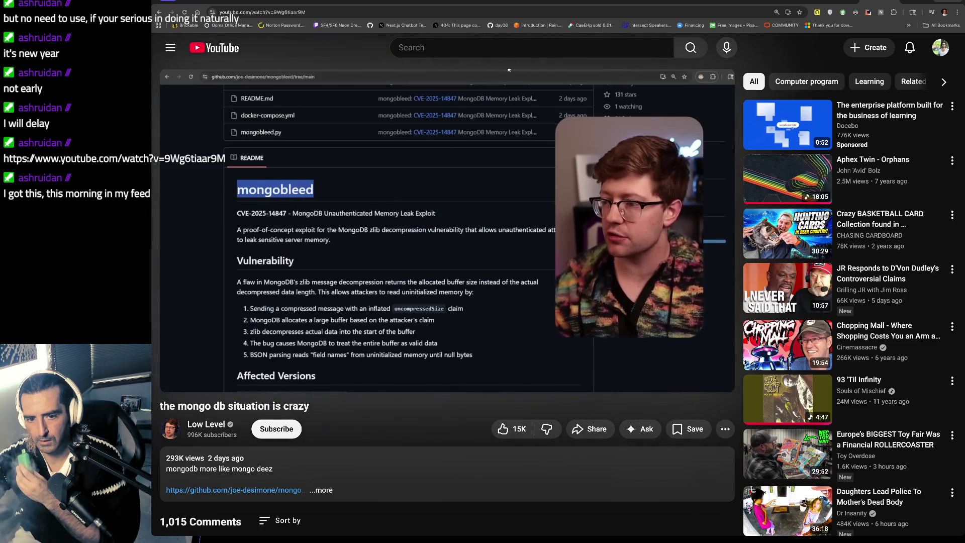
mouse_move(263, 175)
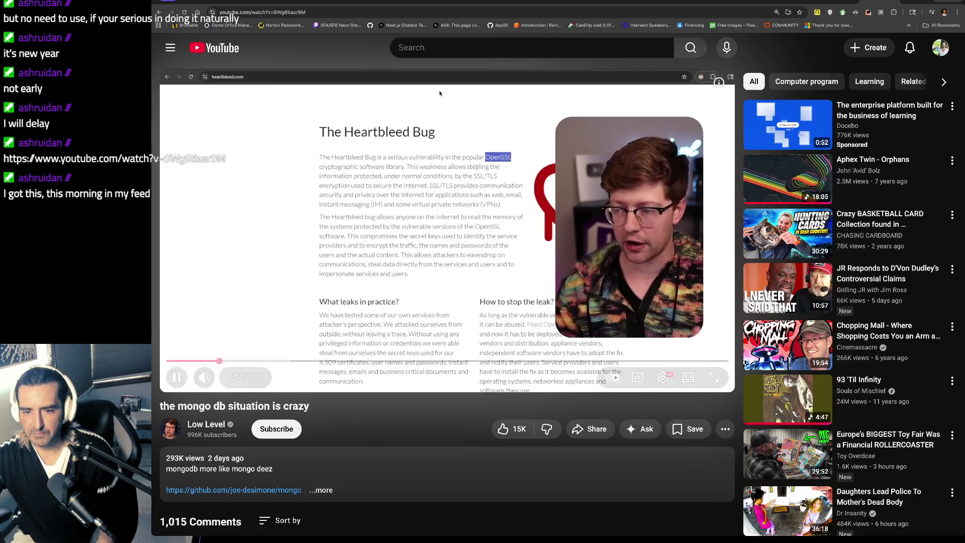
left_click(456, 121)
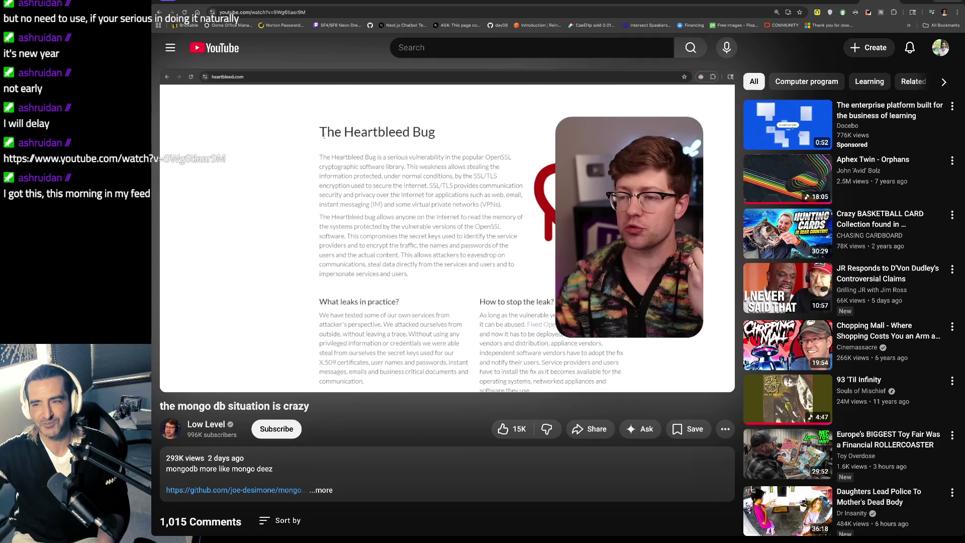
key("space")
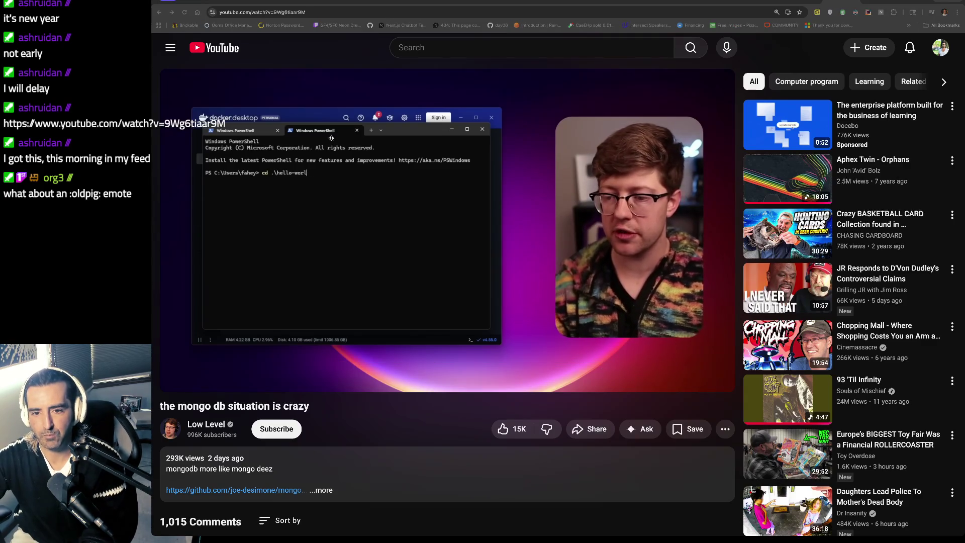
left_click(527, 196)
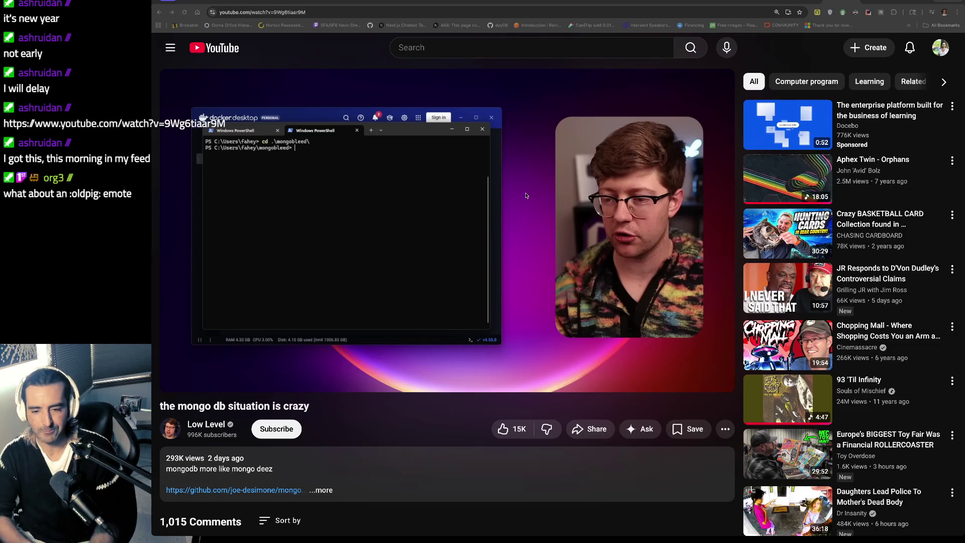
left_click(668, 297)
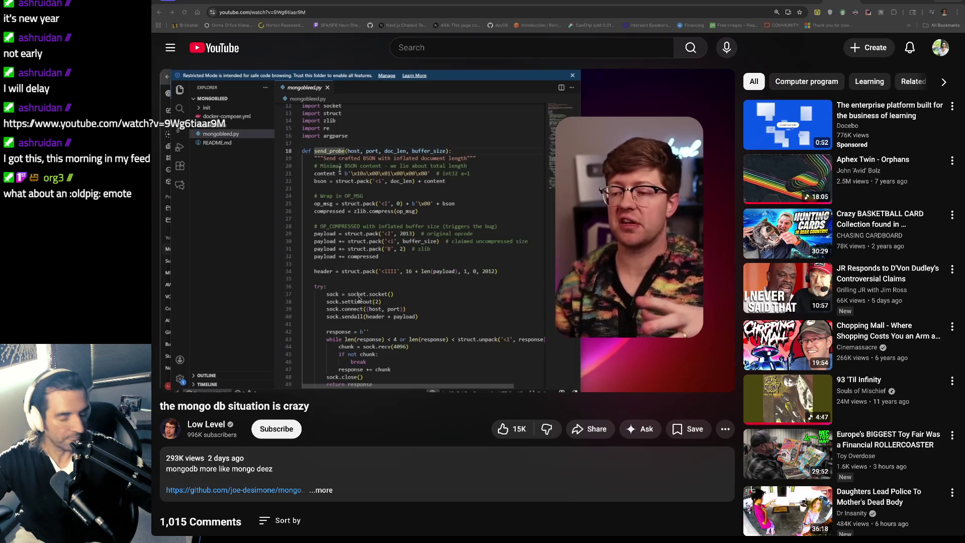
left_click(330, 282)
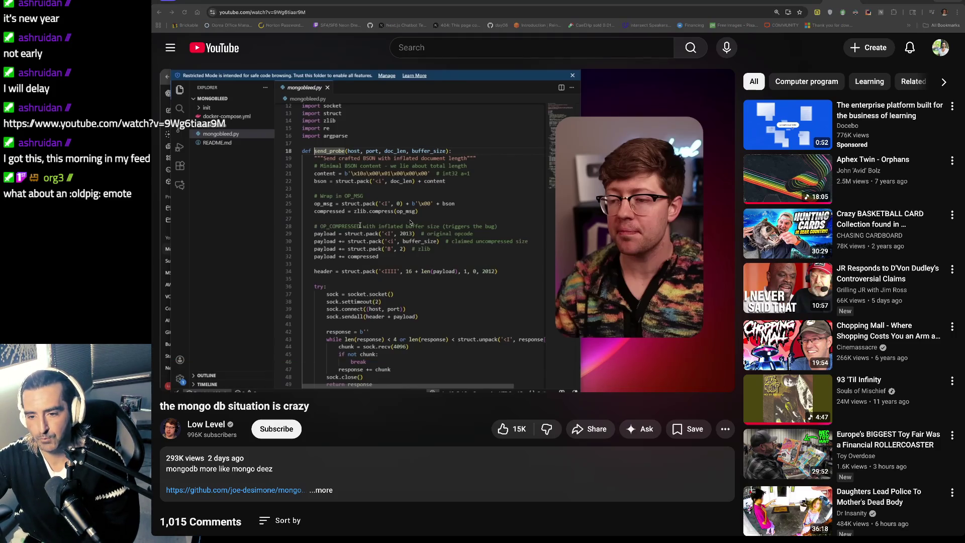
left_click(399, 261)
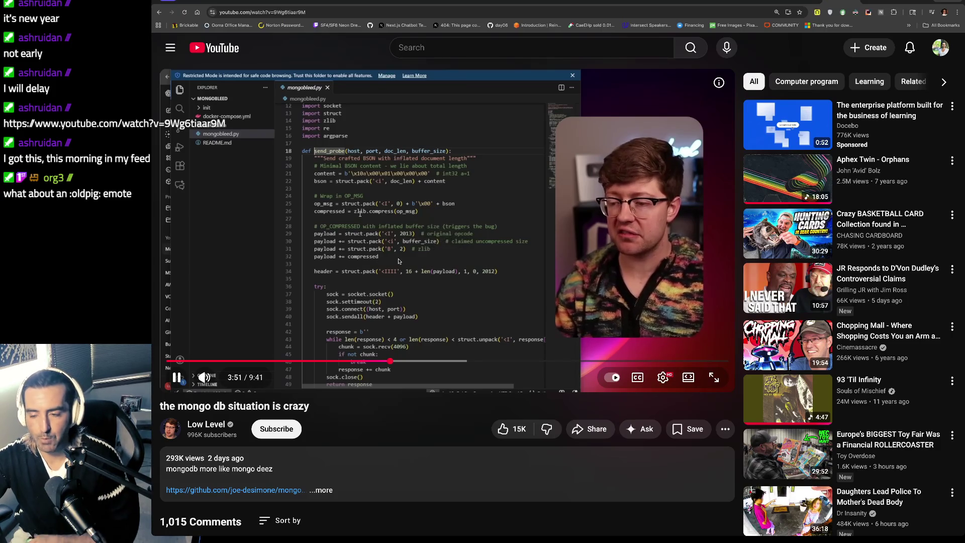
left_click(557, 114)
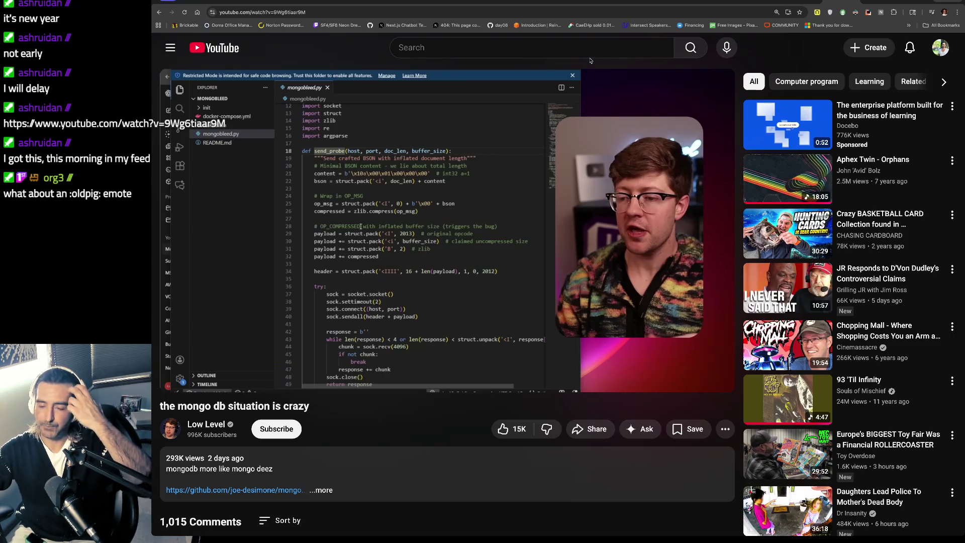
left_click(529, 179)
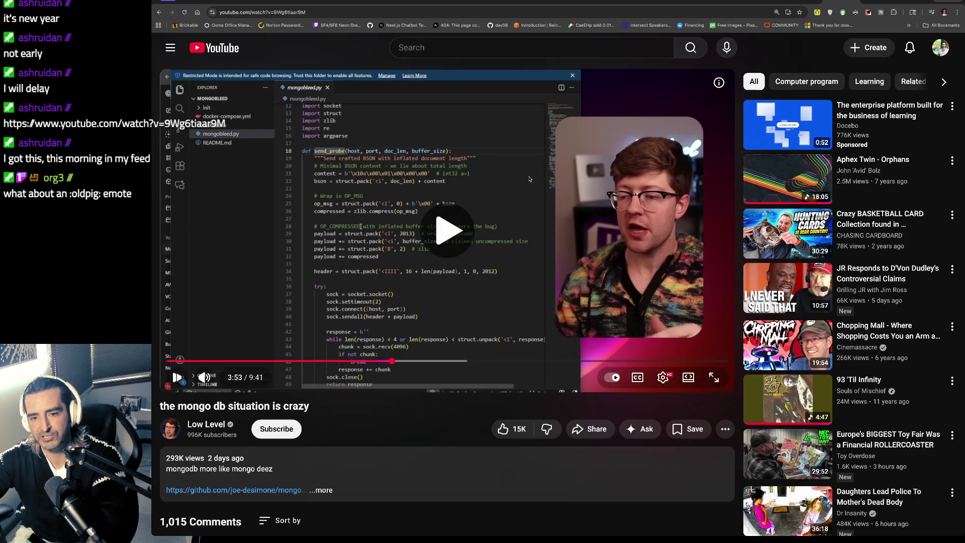